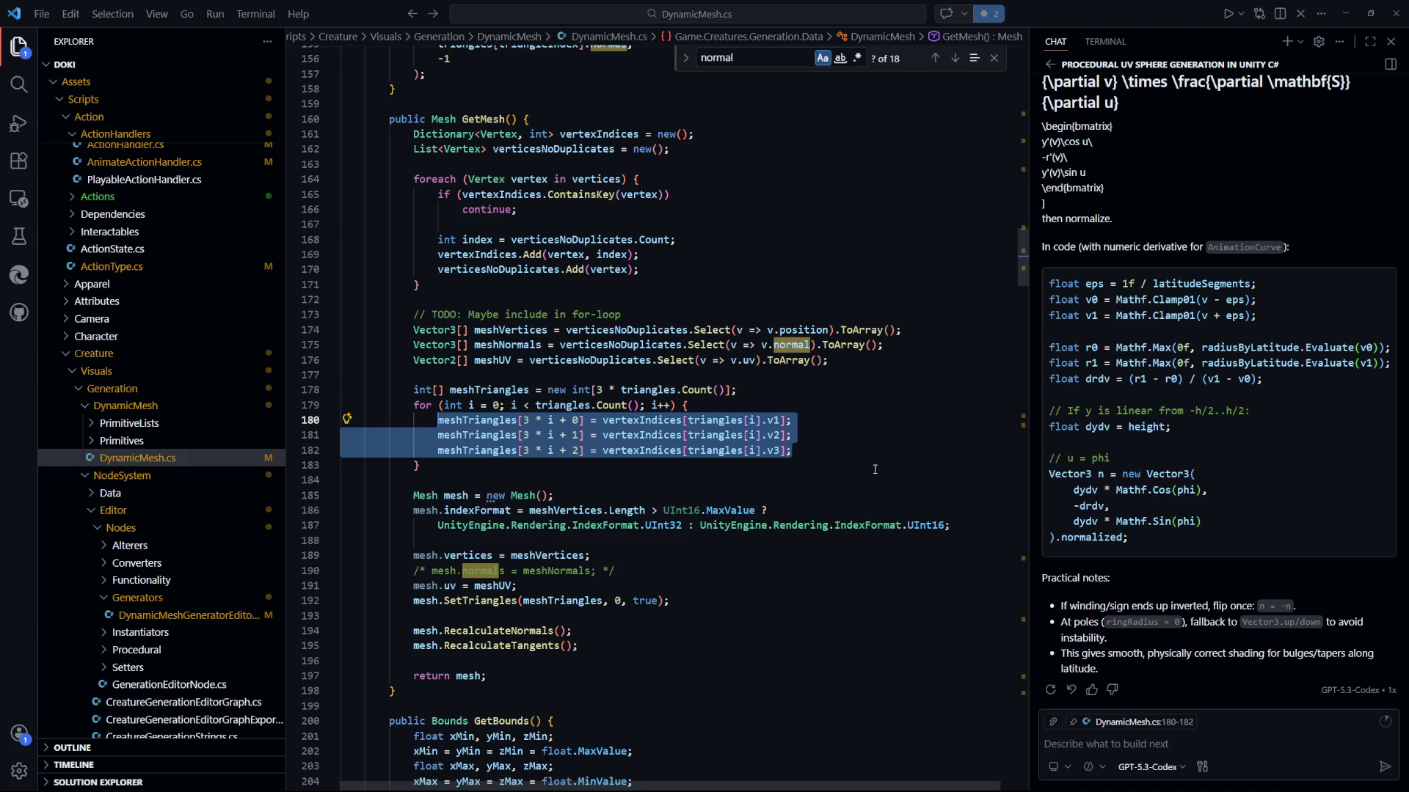
Select the meshNormals array line and review the vertex code around line 180 of DynamicMesh.cs.
mouse_move(903, 344)
mouse_down()
mouse_move(459, 345)
mouse_move(410, 374)
mouse_move(539, 344)
mouse_move(413, 344)
mouse_up()
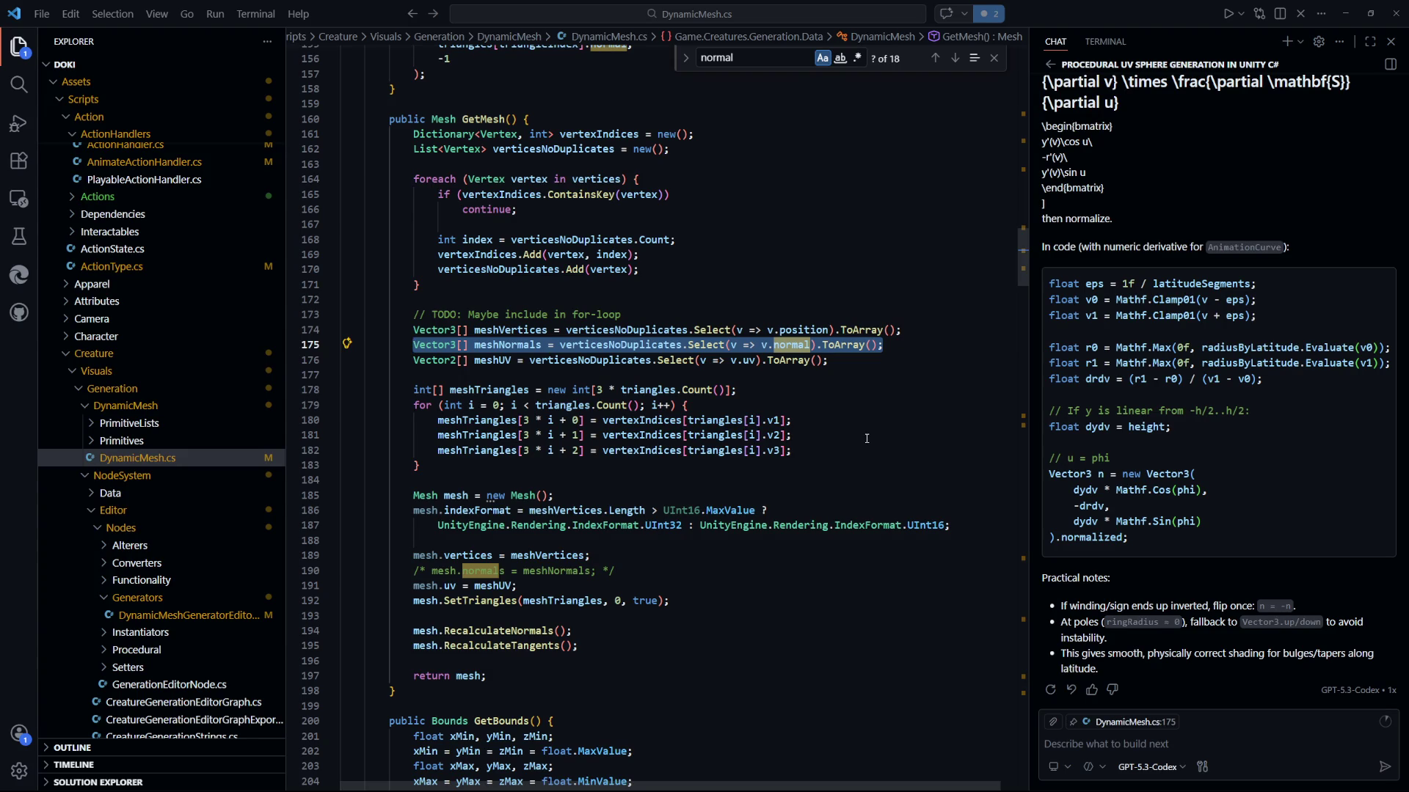
click(623, 329)
scroll(813, 426, up, 2)
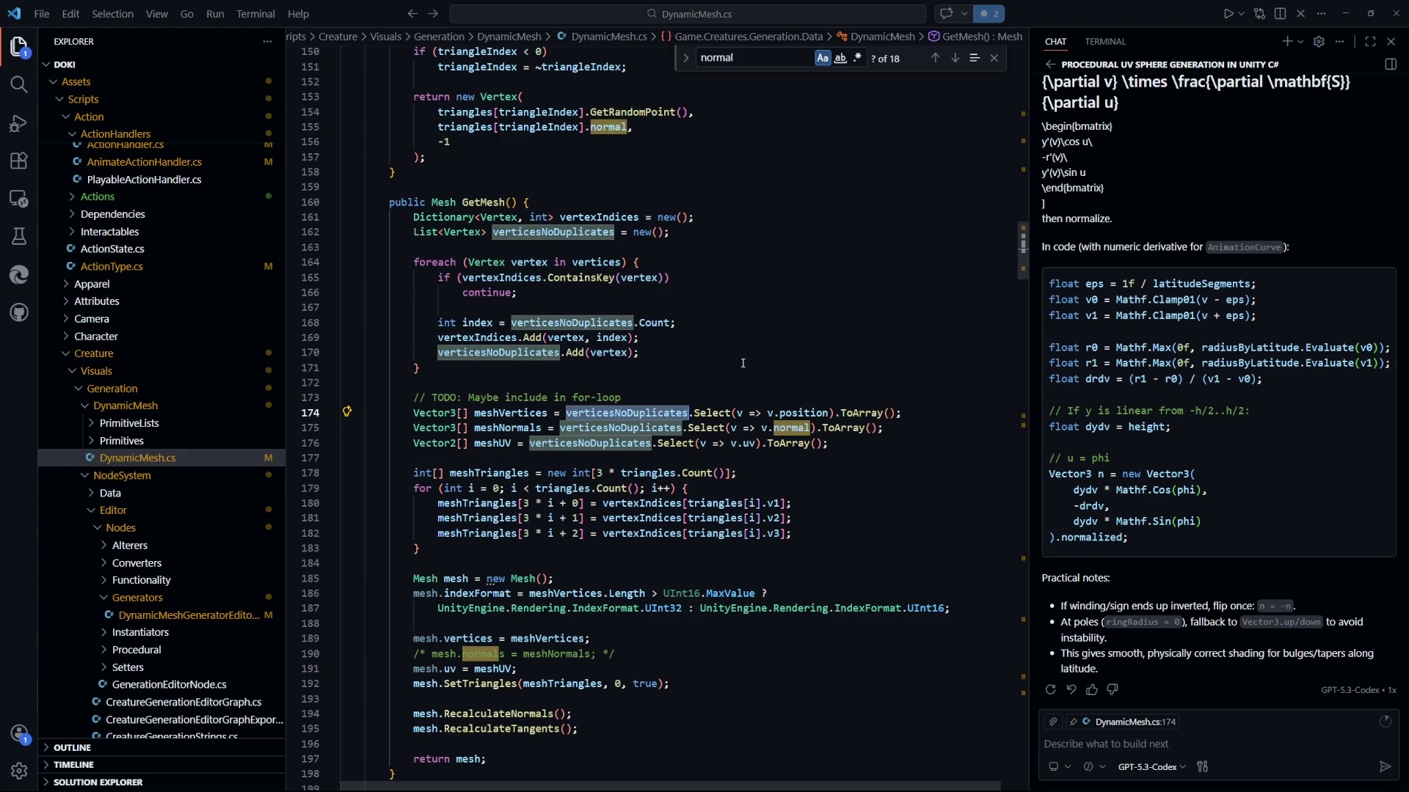
scroll(743, 362, down, 3)
click(803, 389)
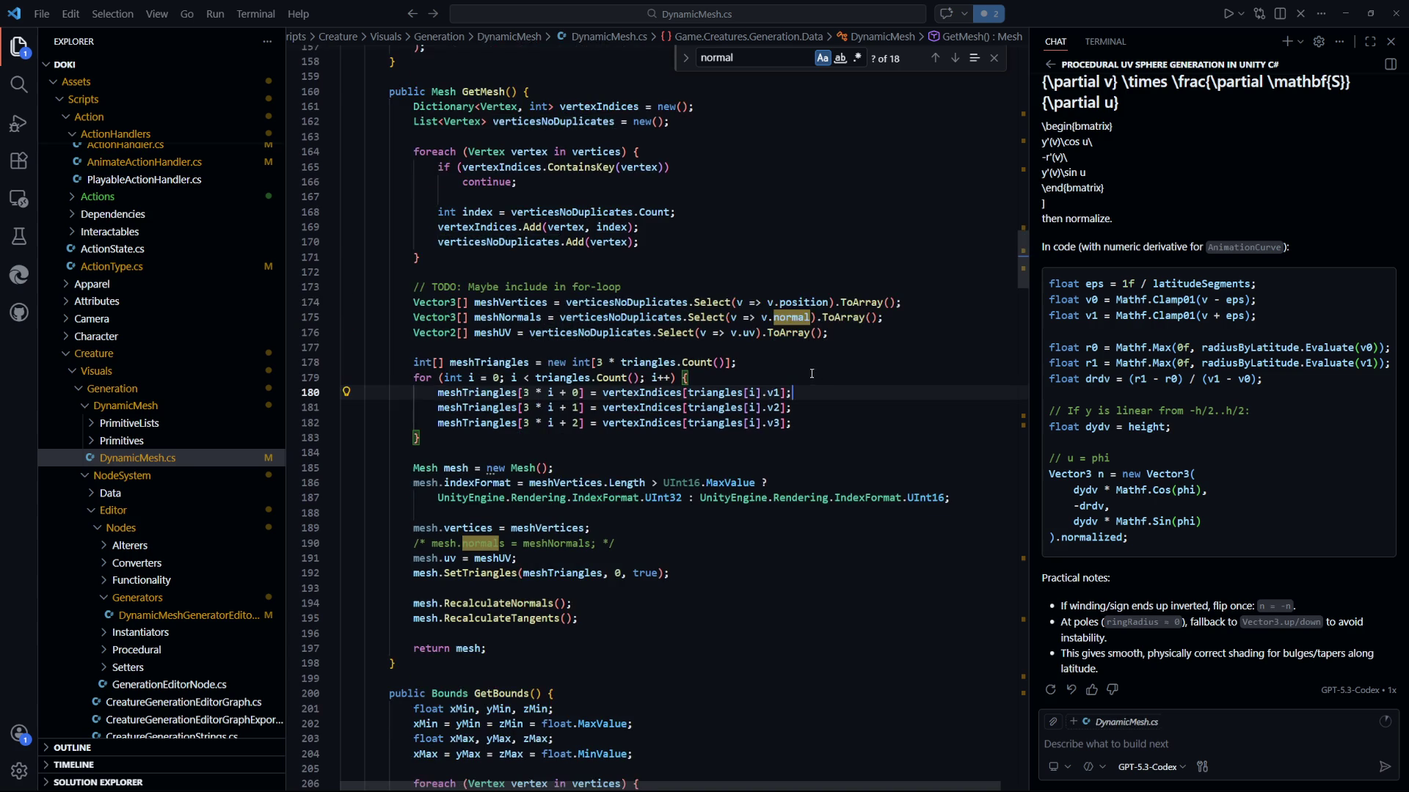
scroll(645, 463, down, 3)
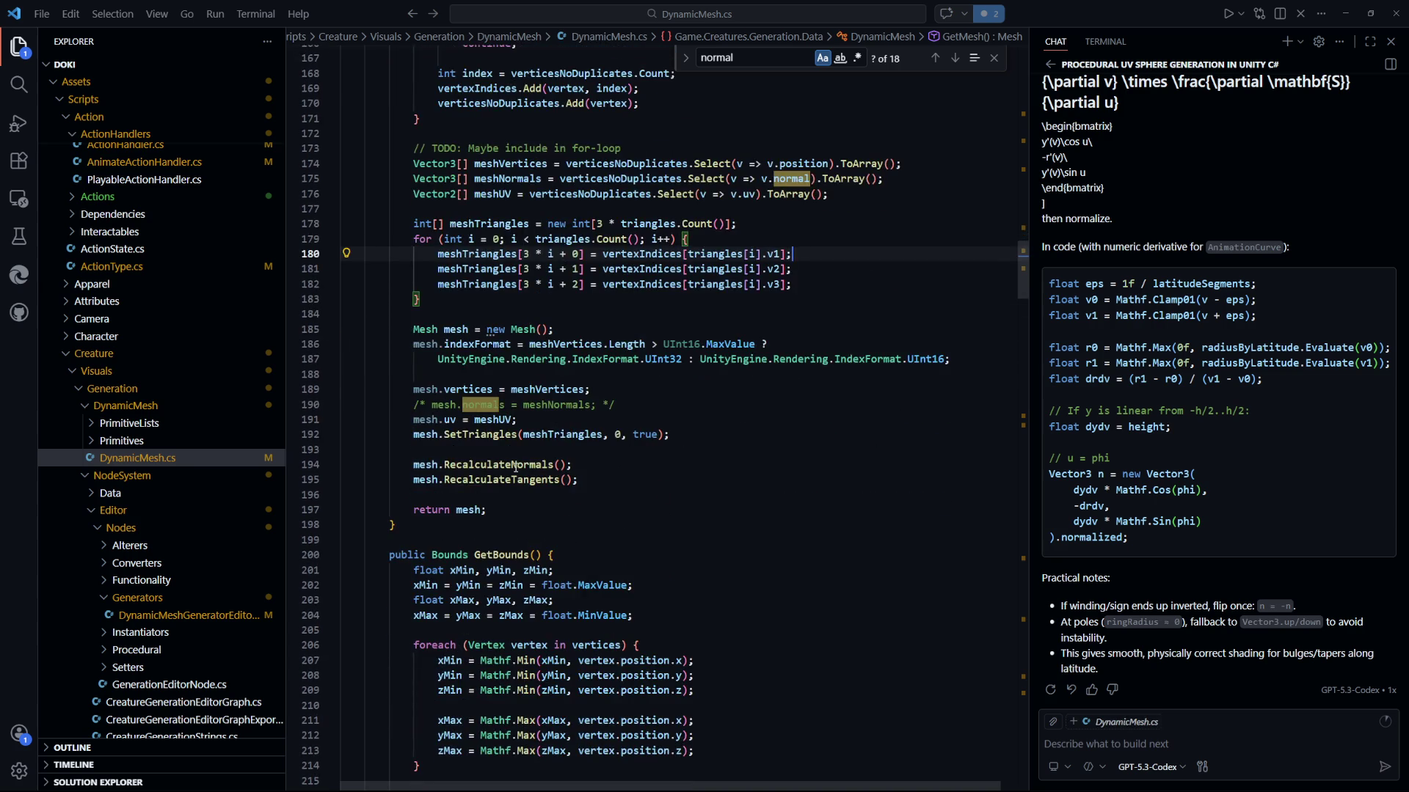
mouse_move(515, 465)
Select the triangle-building for-loop on lines 179–183.
scroll(732, 493, up, 4)
scroll(731, 489, up, 2)
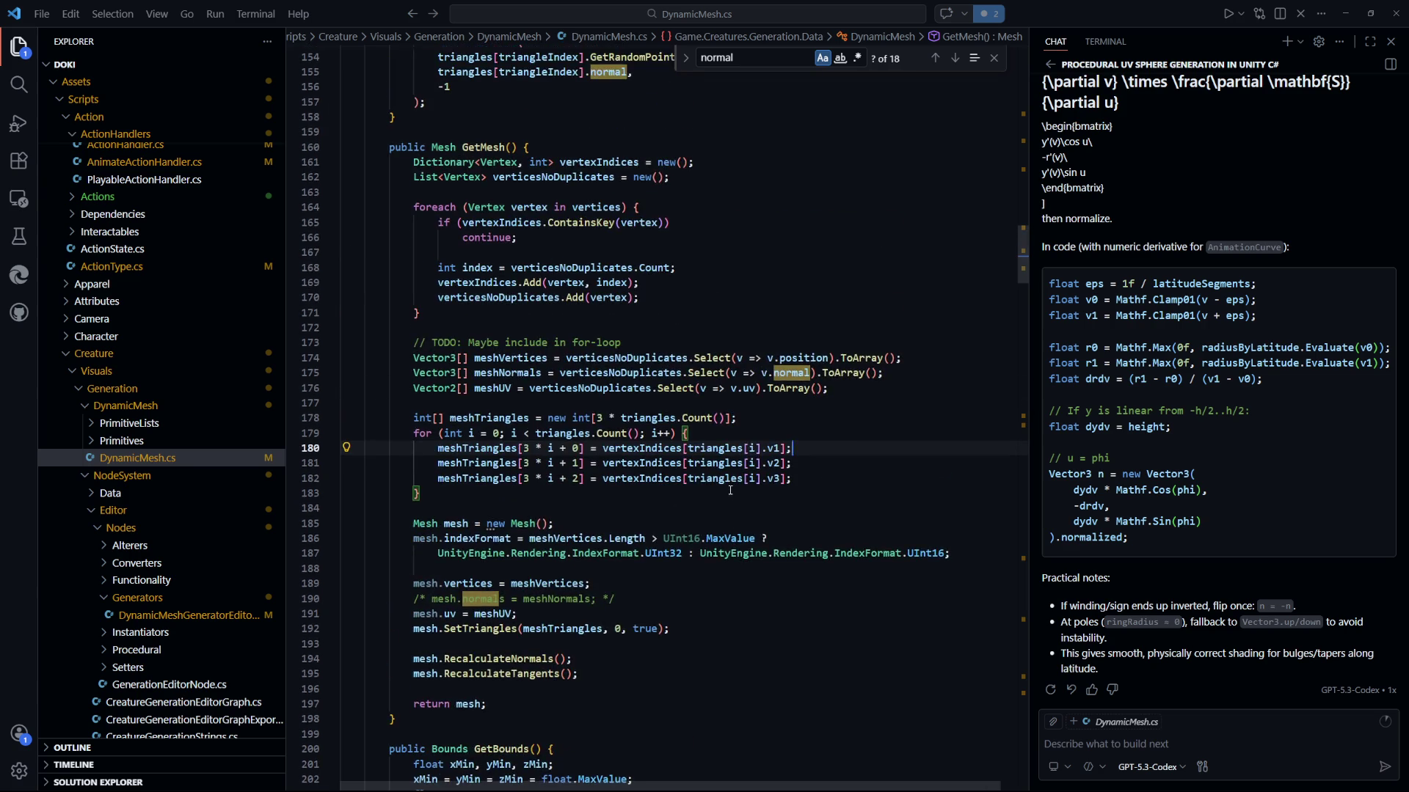
scroll(729, 490, down, 2)
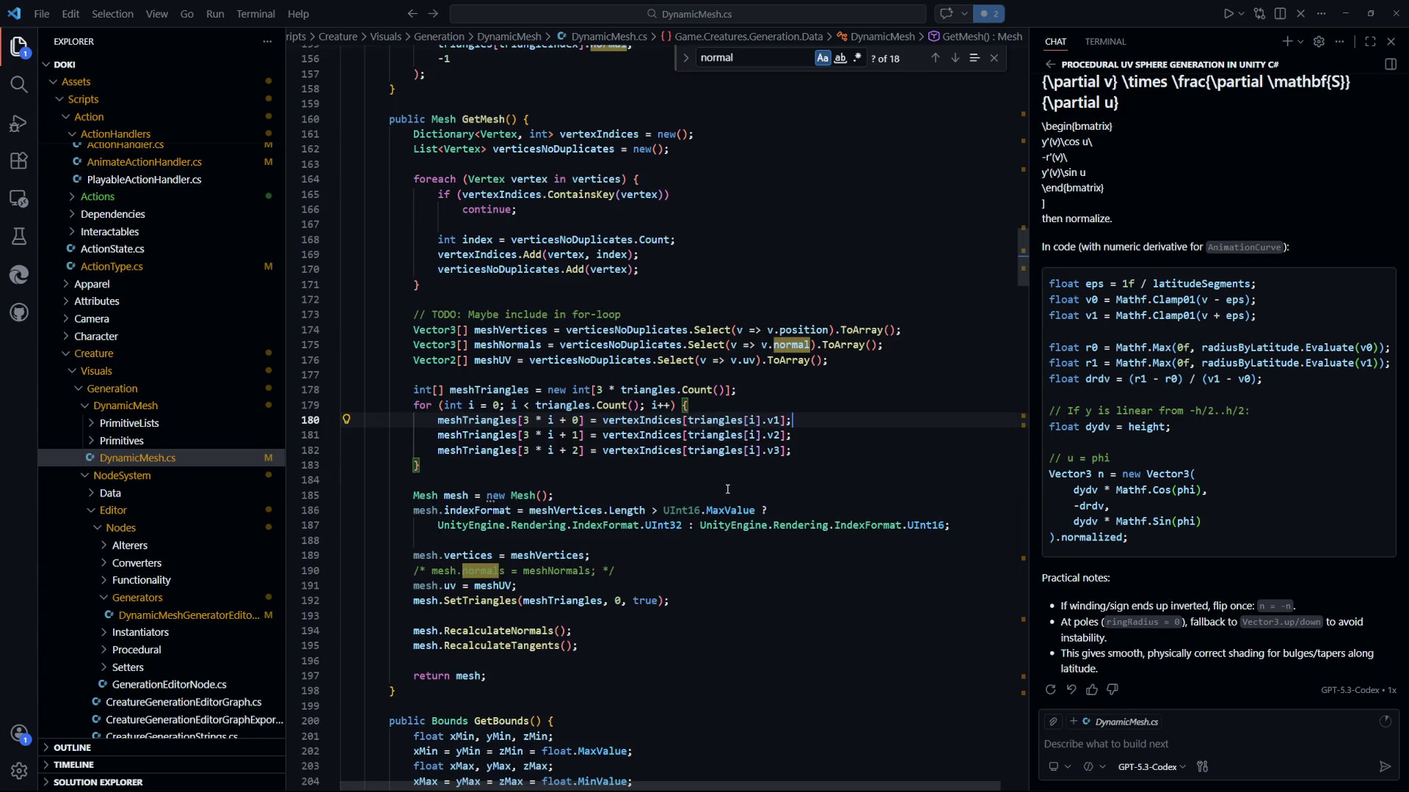
click(759, 484)
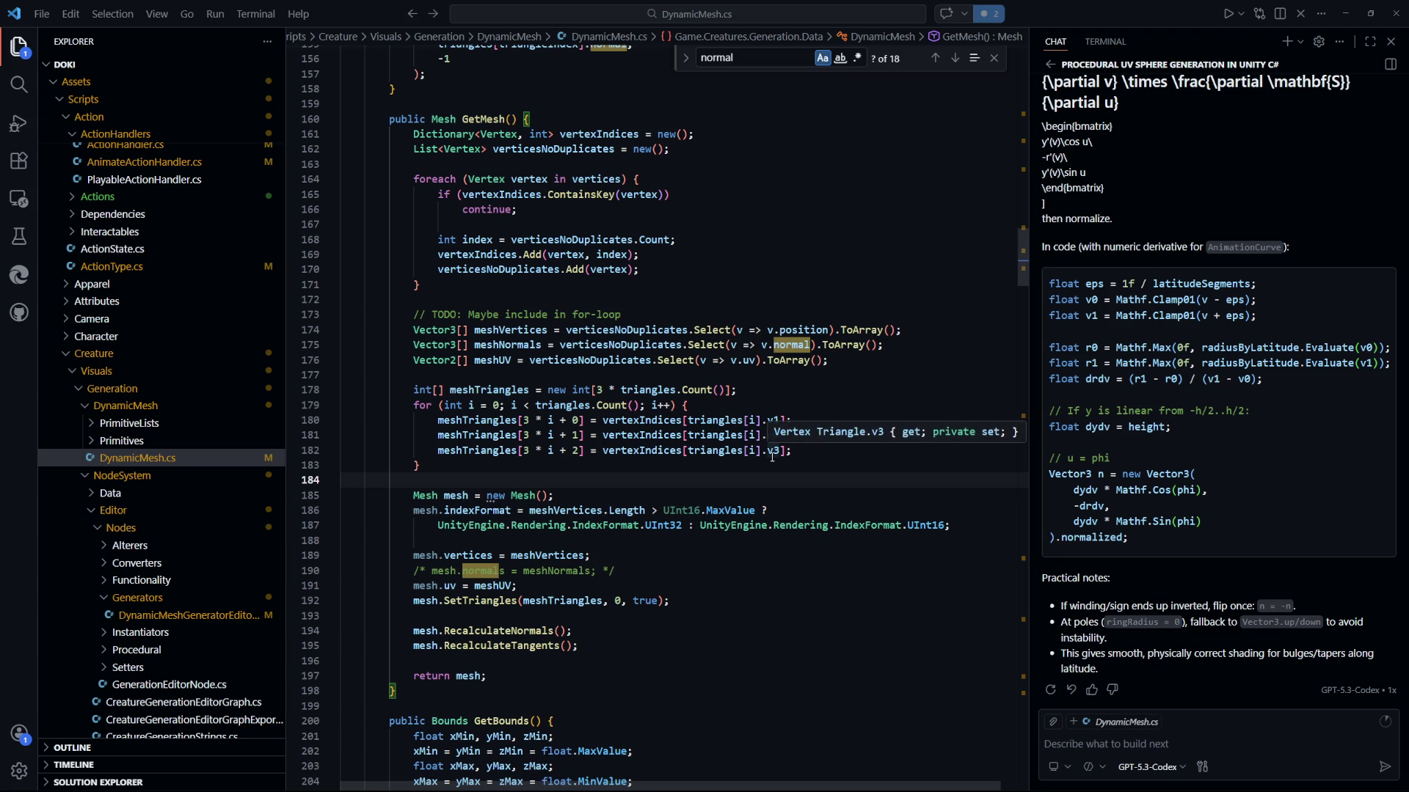
scroll(797, 484, down, 2)
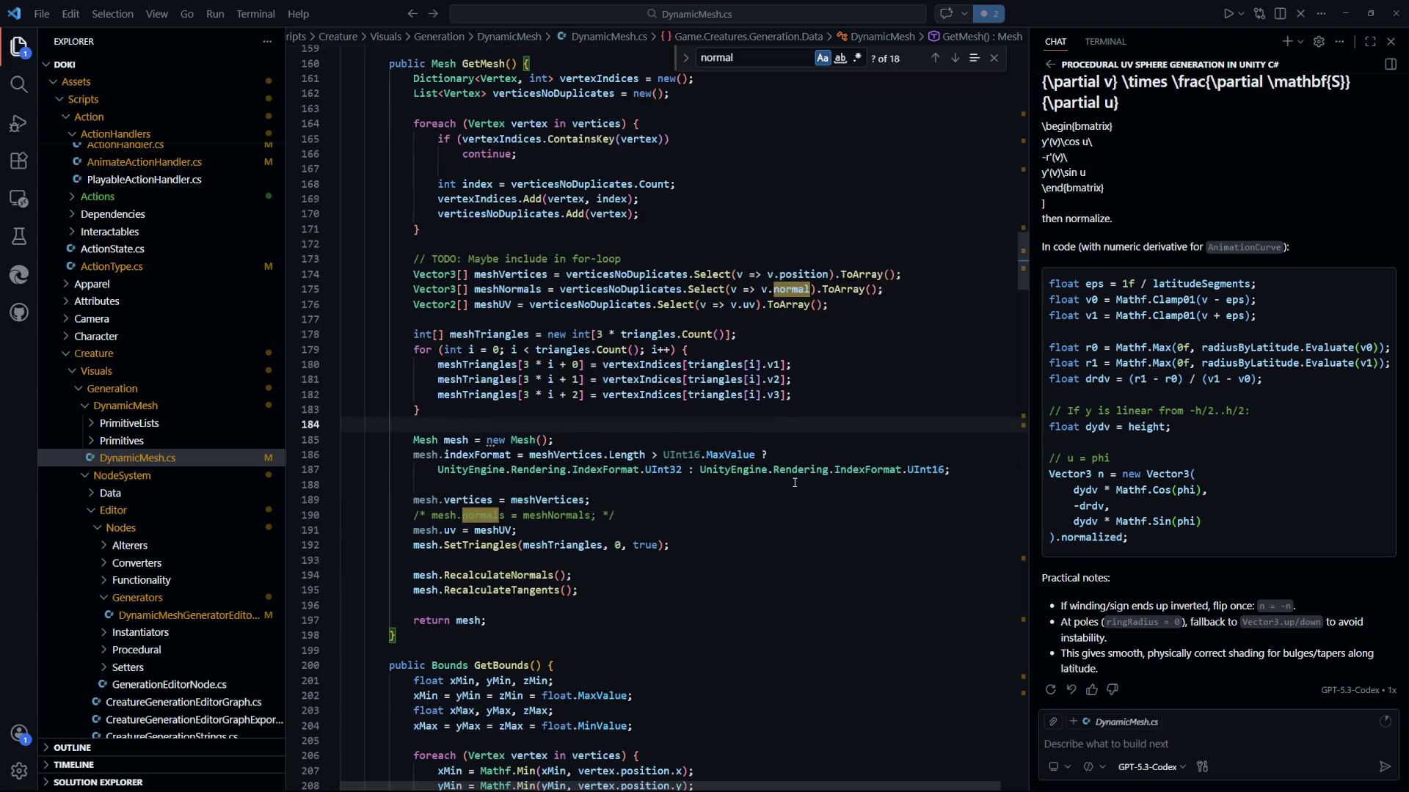
drag(413, 349, 710, 416)
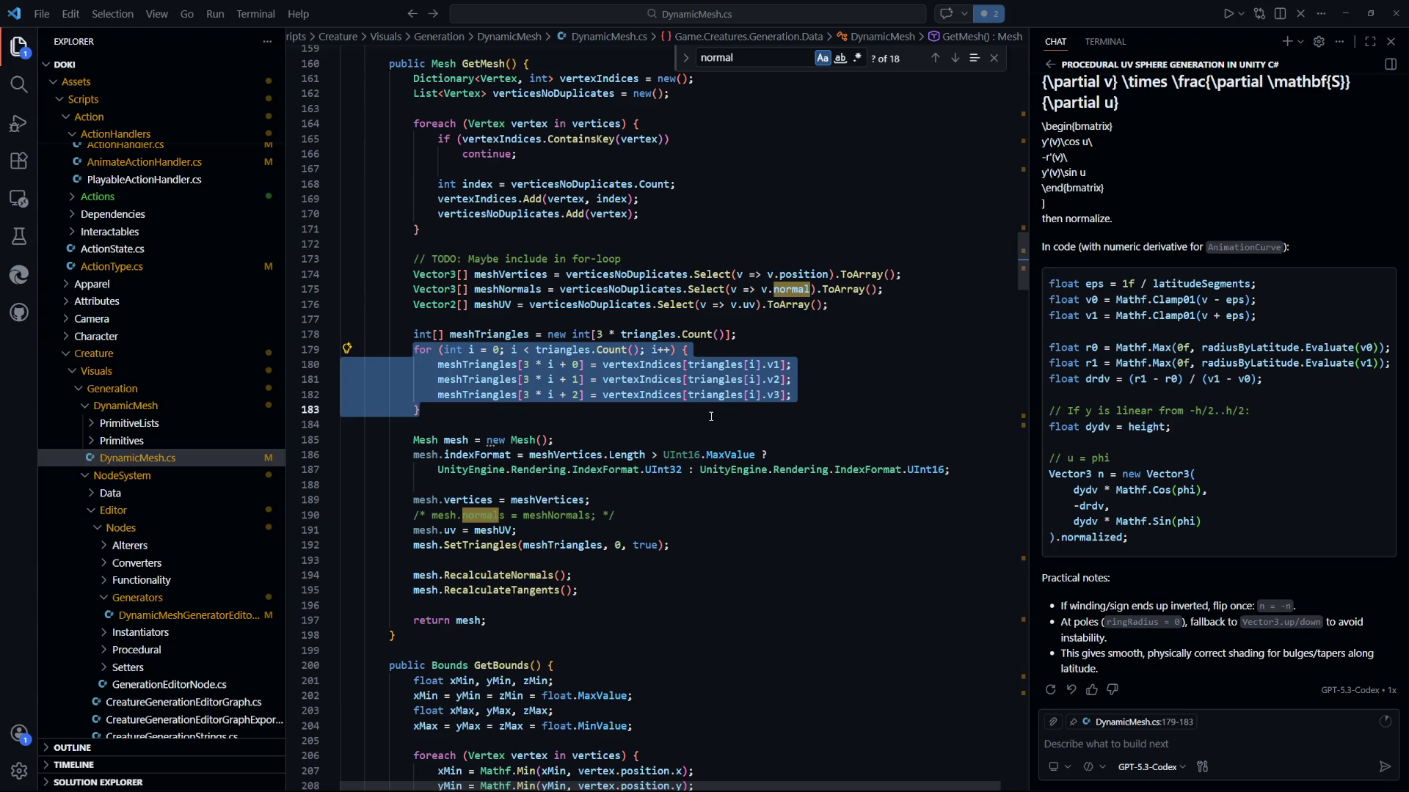
Orbit the Unity Scene view around the blob's top and seams, then reselect loop lines 181–183.
key(alt+Tab)
scroll(548, 276, up, 3)
scroll(548, 277, down, 3)
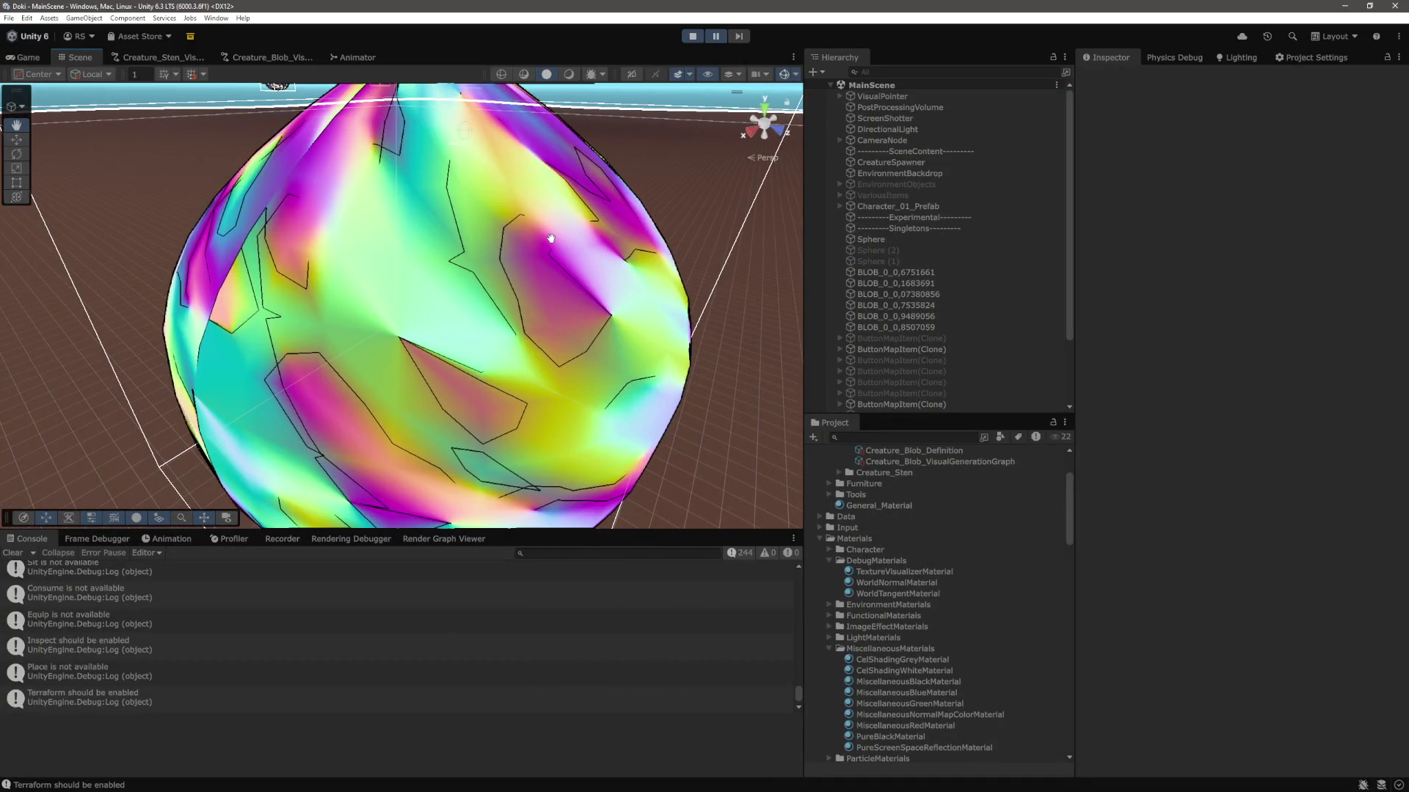
drag(552, 238, 567, 256)
scroll(566, 256, up, 6)
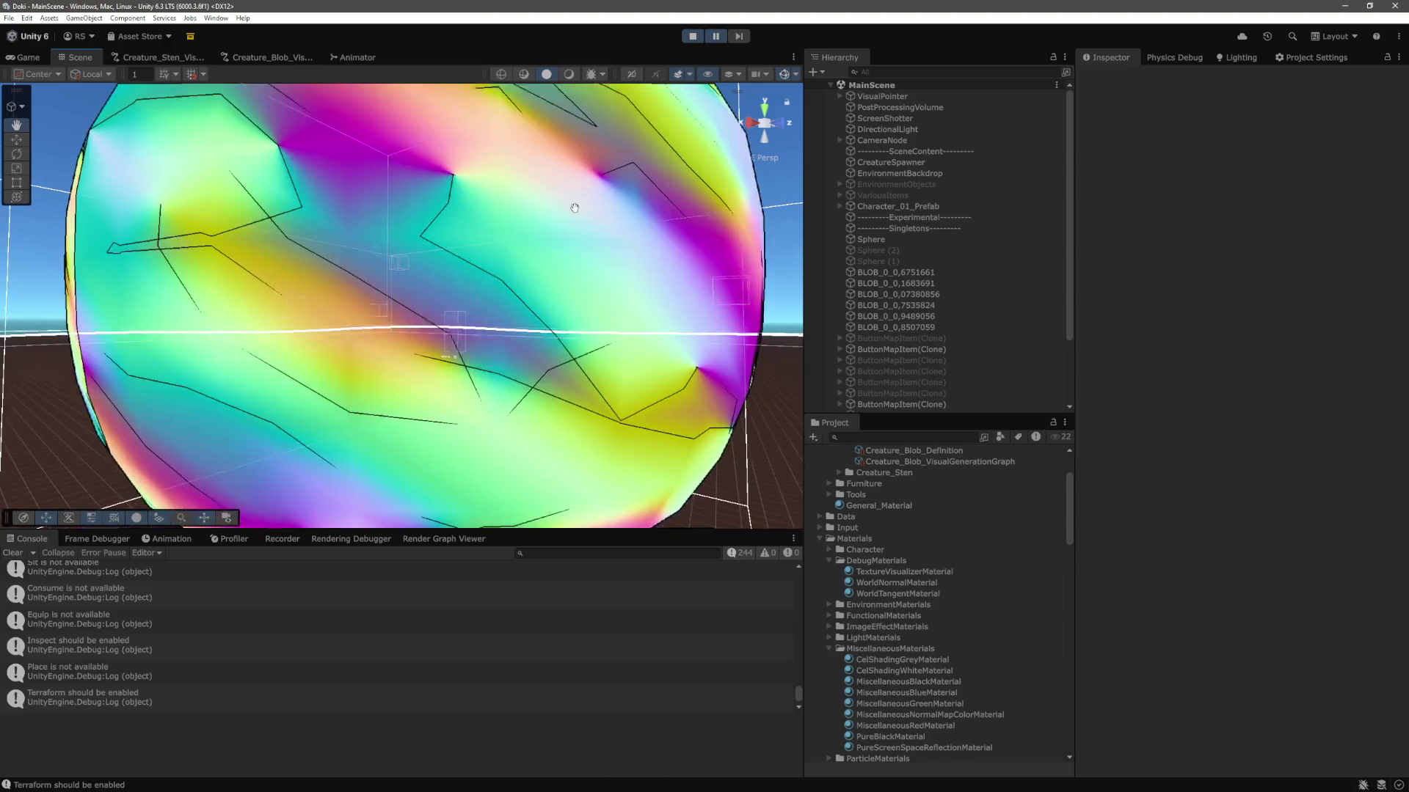
scroll(576, 202, down, 3)
mouse_move(576, 200)
mouse_down()
mouse_move(599, 371)
mouse_move(575, 308)
mouse_move(622, 288)
mouse_up()
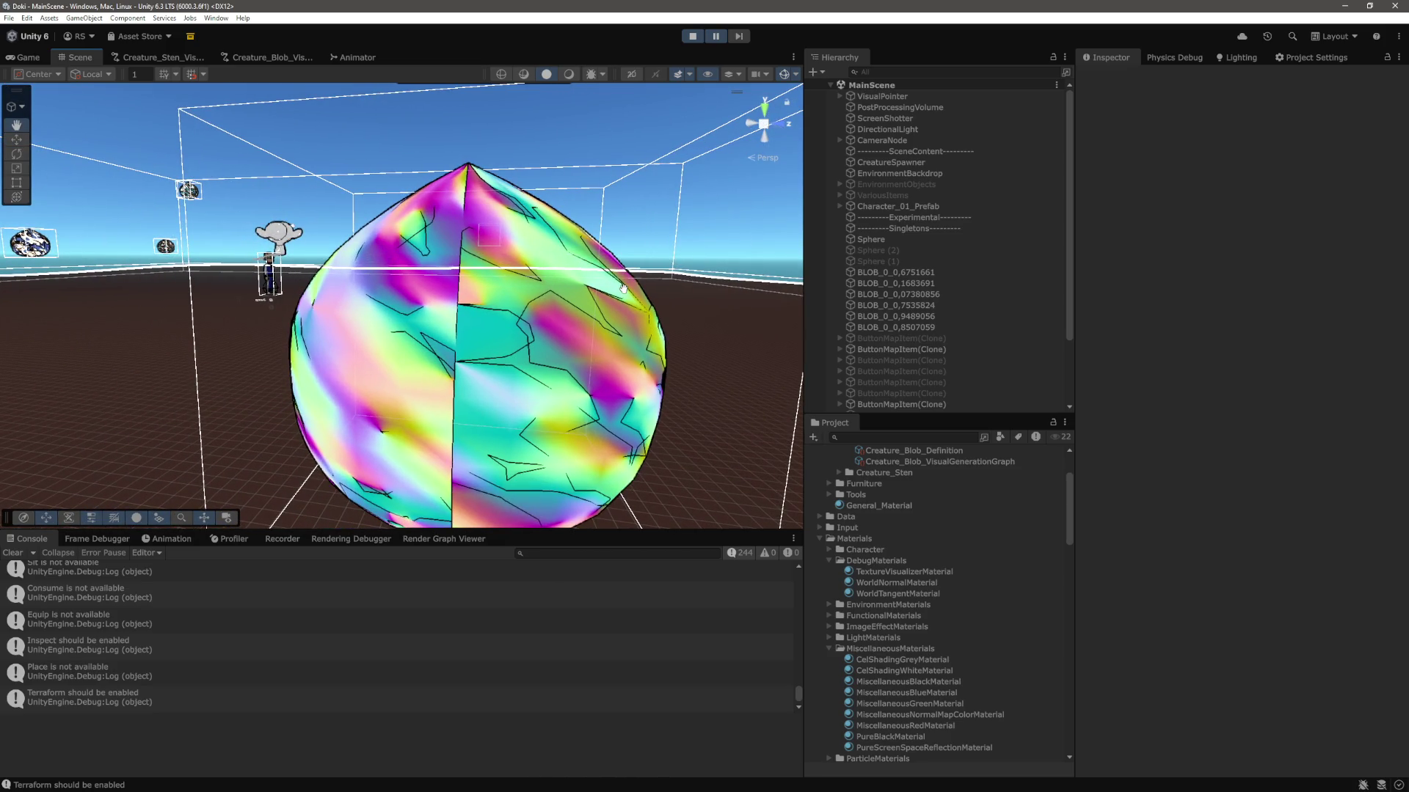
drag(622, 288, 465, 326)
key(alt+Tab)
mouse_move(420, 409)
mouse_down()
mouse_move(487, 376)
mouse_move(438, 365)
mouse_up()
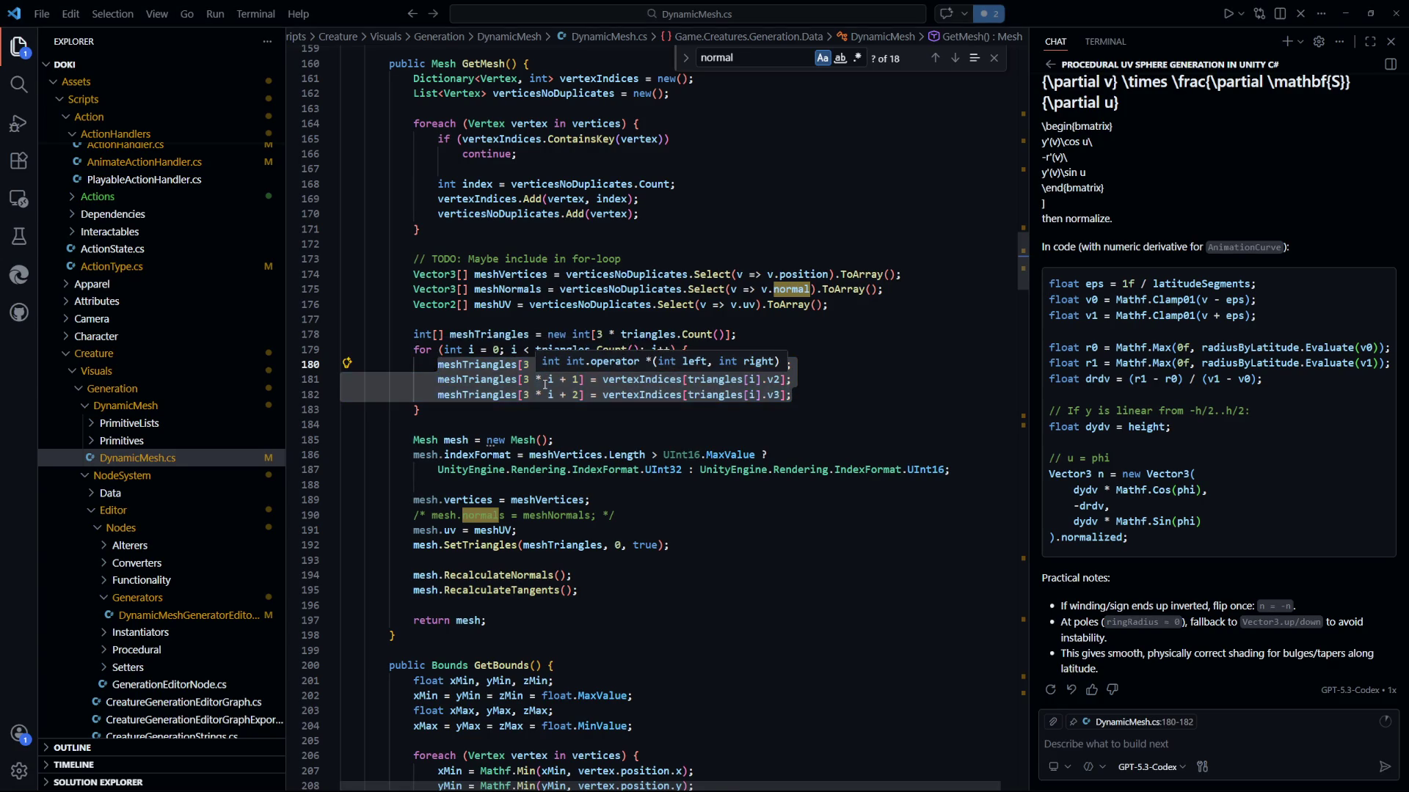
Frame a small blob and BLOB_0_0,8507059 with F for a close look, then return to the code.
key(alt+Tab)
scroll(612, 371, down, 5)
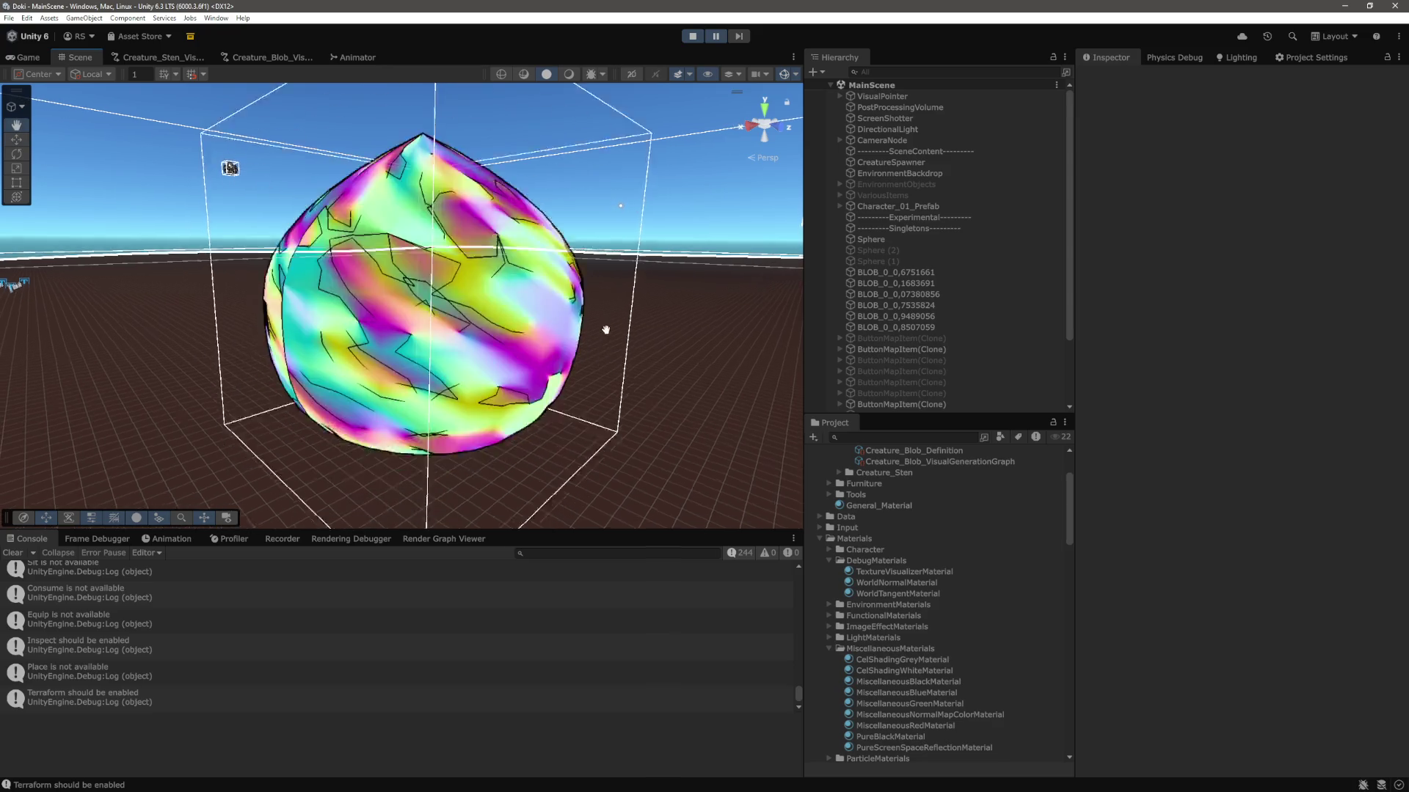
mouse_move(671, 316)
mouse_down()
mouse_move(649, 338)
mouse_move(707, 327)
mouse_move(526, 297)
mouse_up()
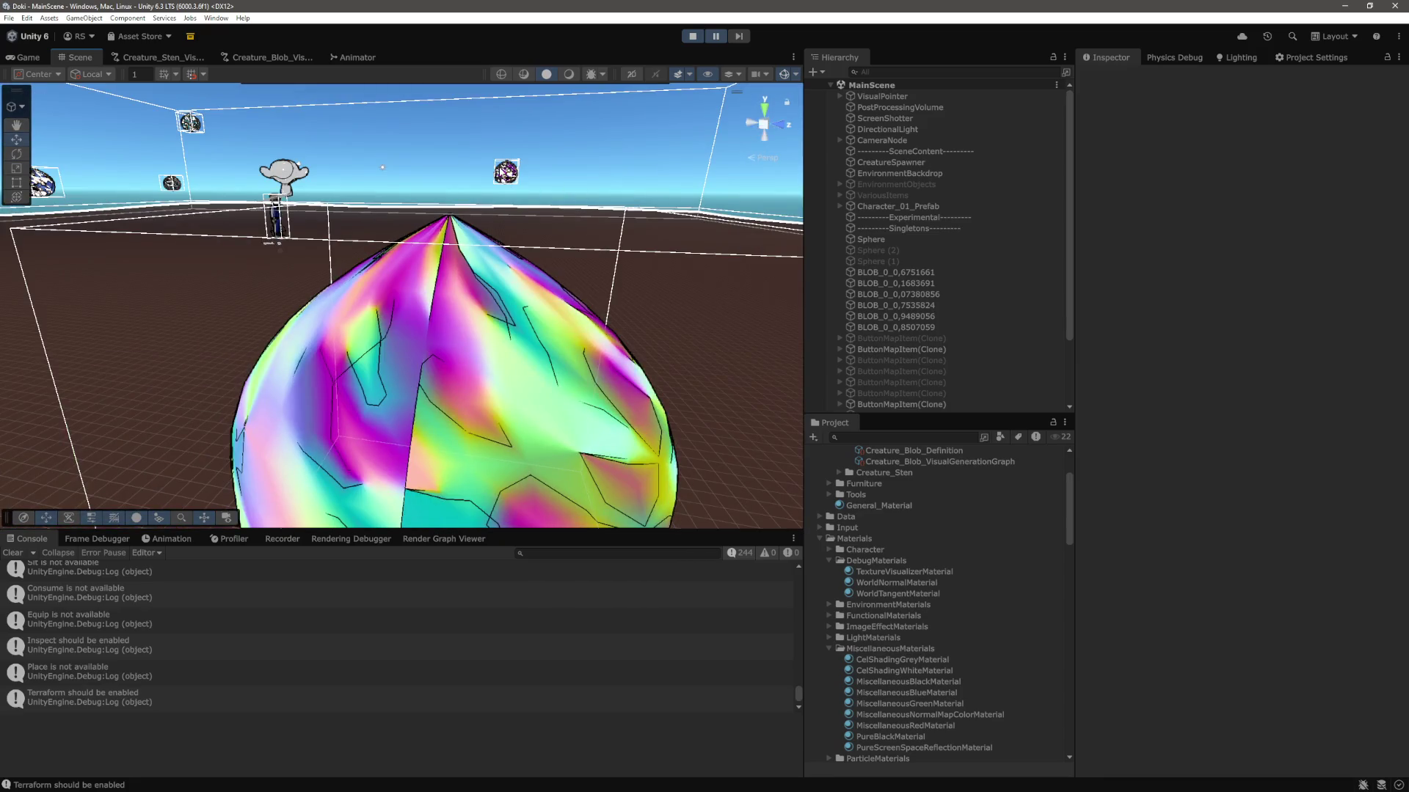
click(505, 171)
key(f)
click(628, 230)
scroll(637, 226, down, 2)
scroll(637, 227, down, 5)
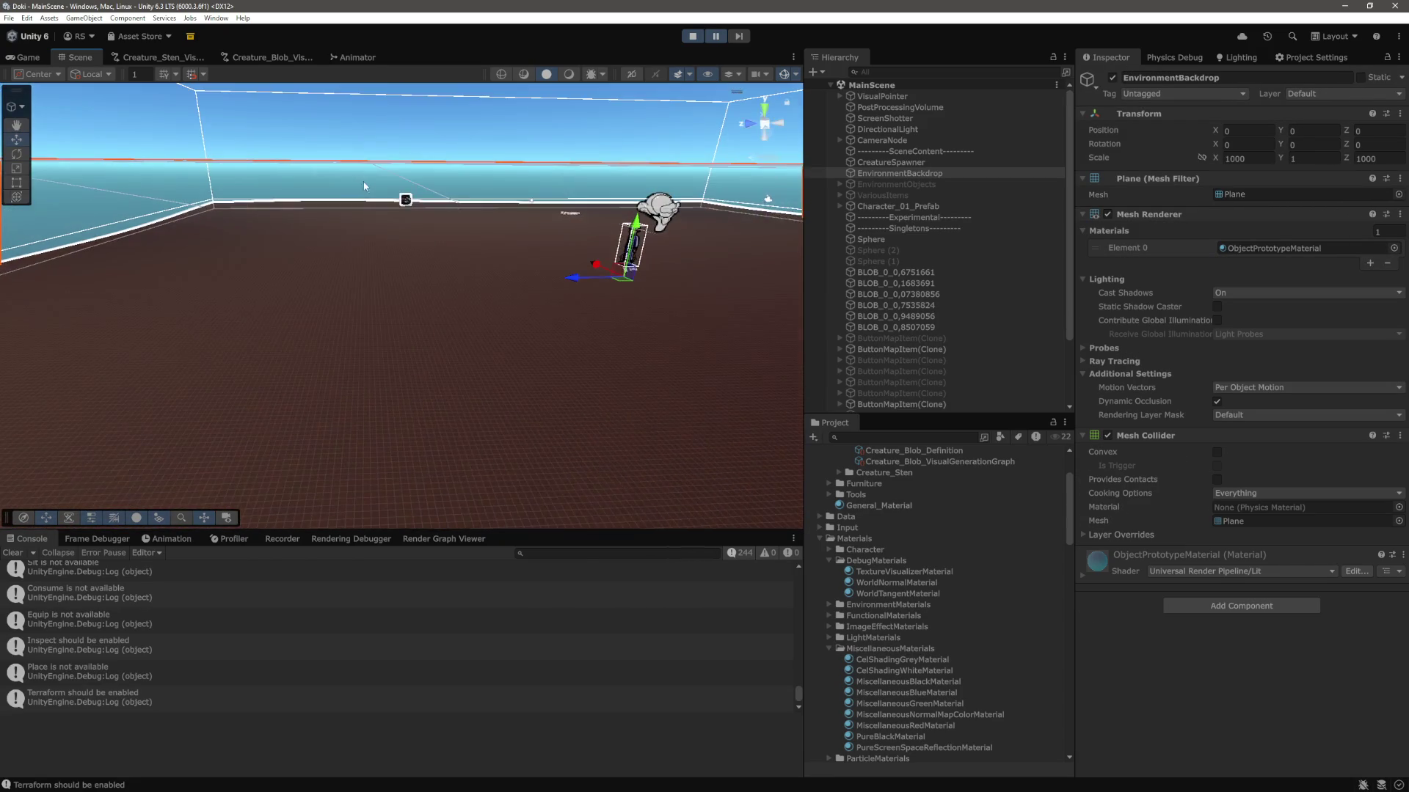
click(642, 242)
key(f)
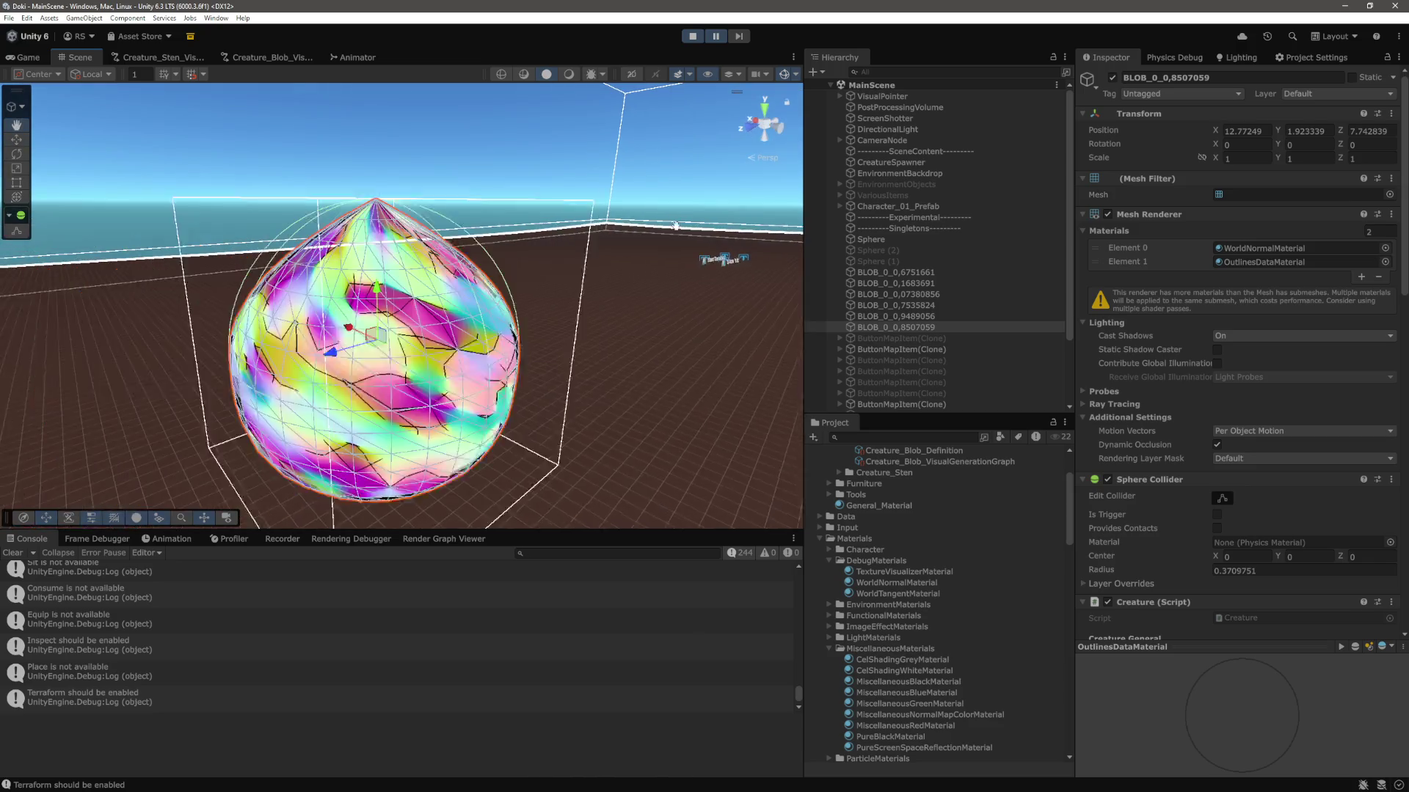
click(667, 132)
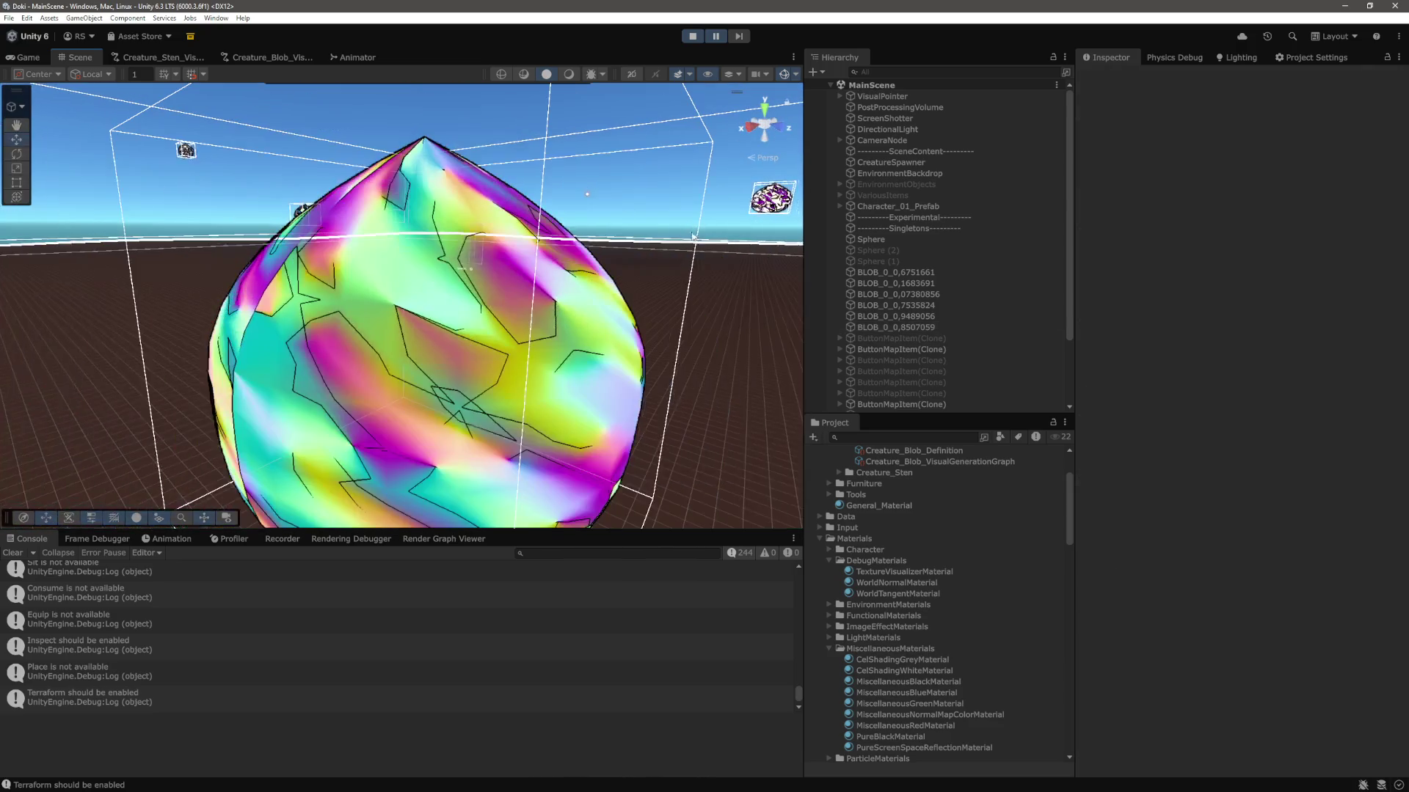
key(alt+Tab)
click(841, 409)
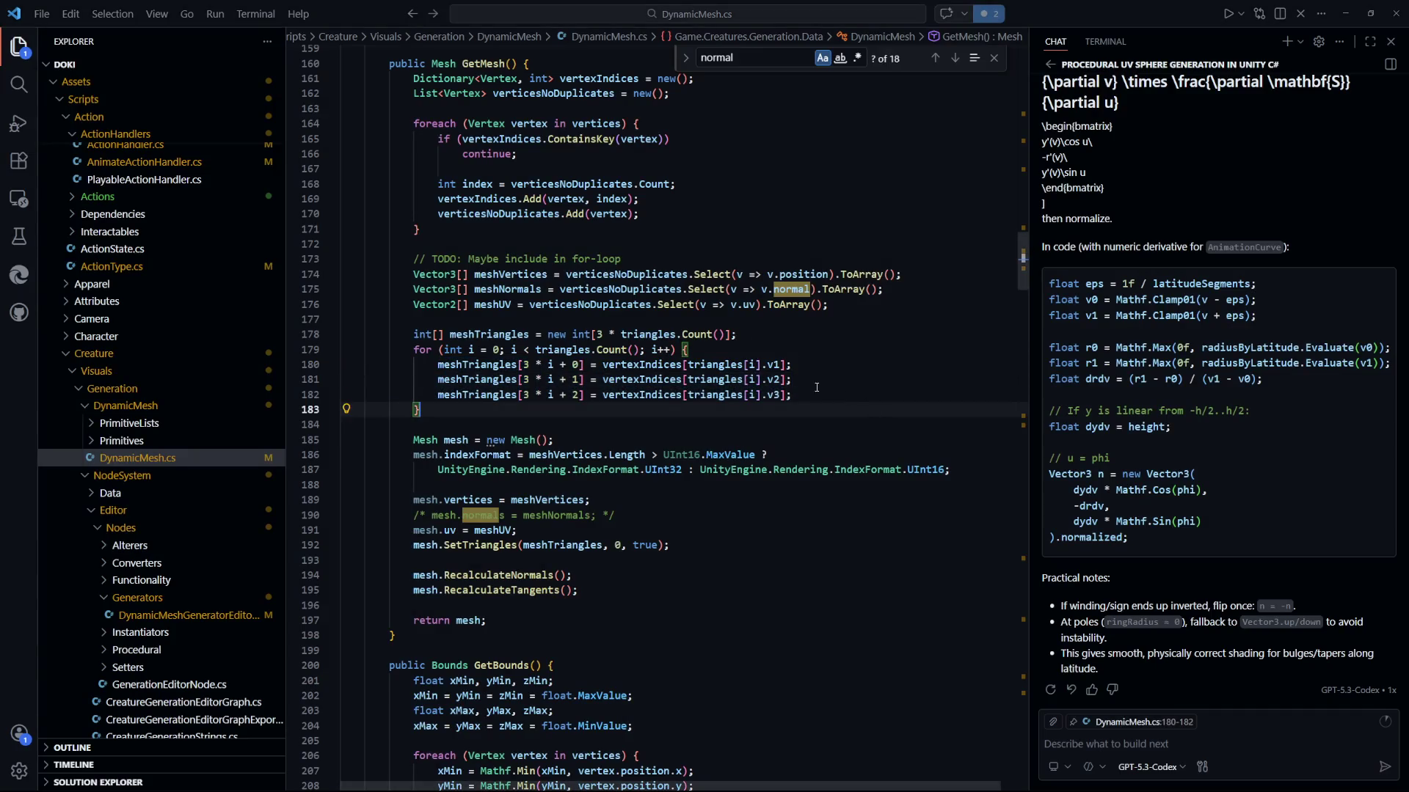
drag(841, 410, 430, 342)
drag(345, 334, 866, 422)
click(867, 422)
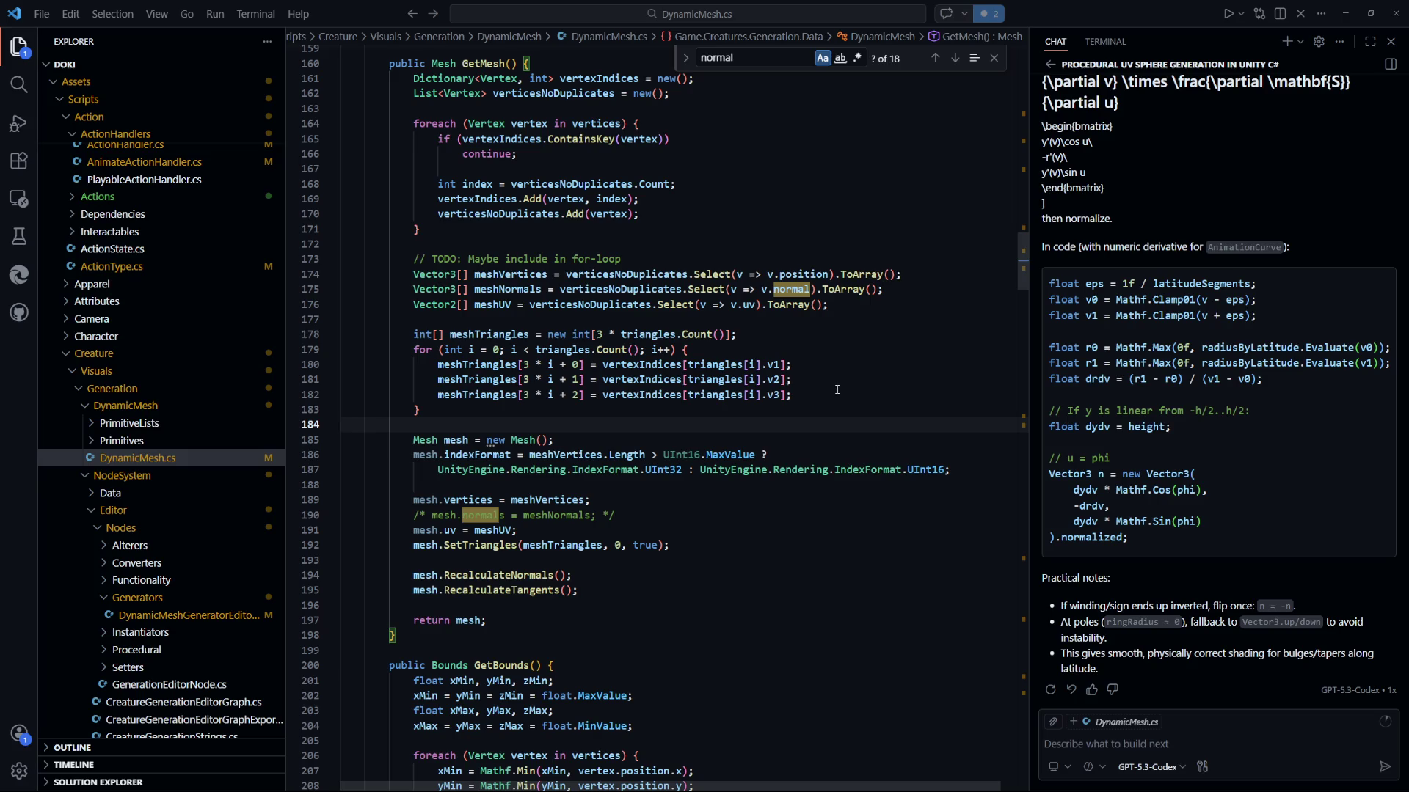
scroll(836, 386, up, 2)
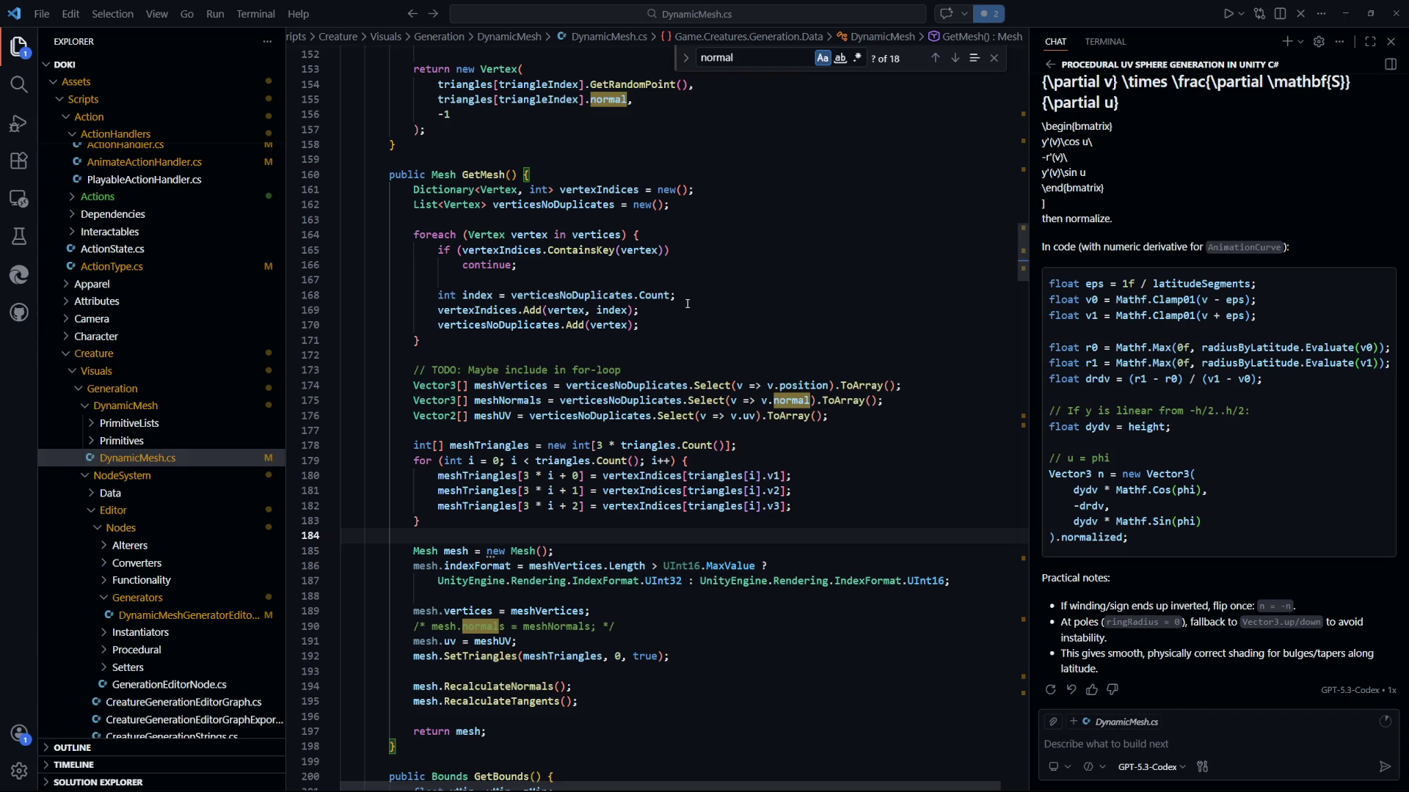
click(659, 476)
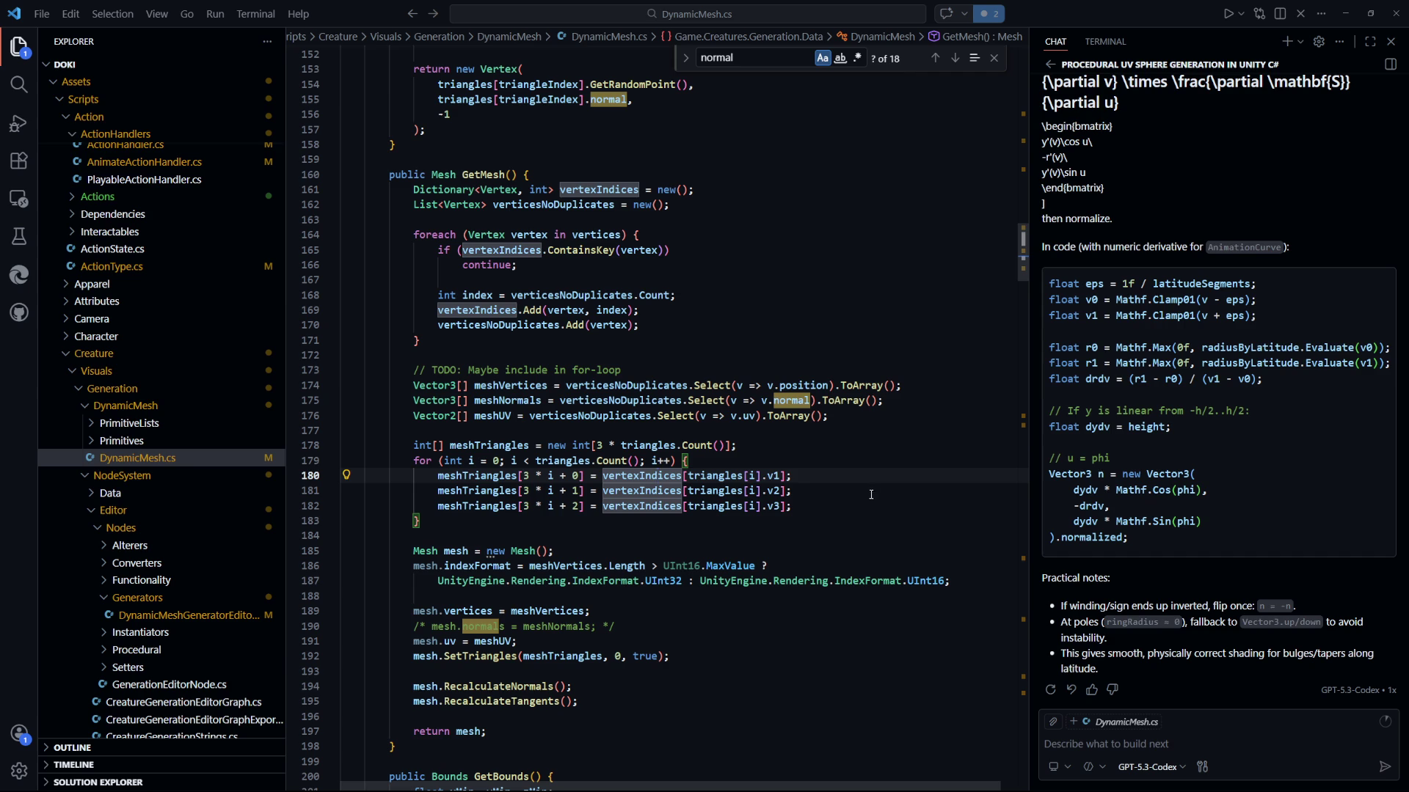
scroll(872, 496, down, 4)
click(792, 366)
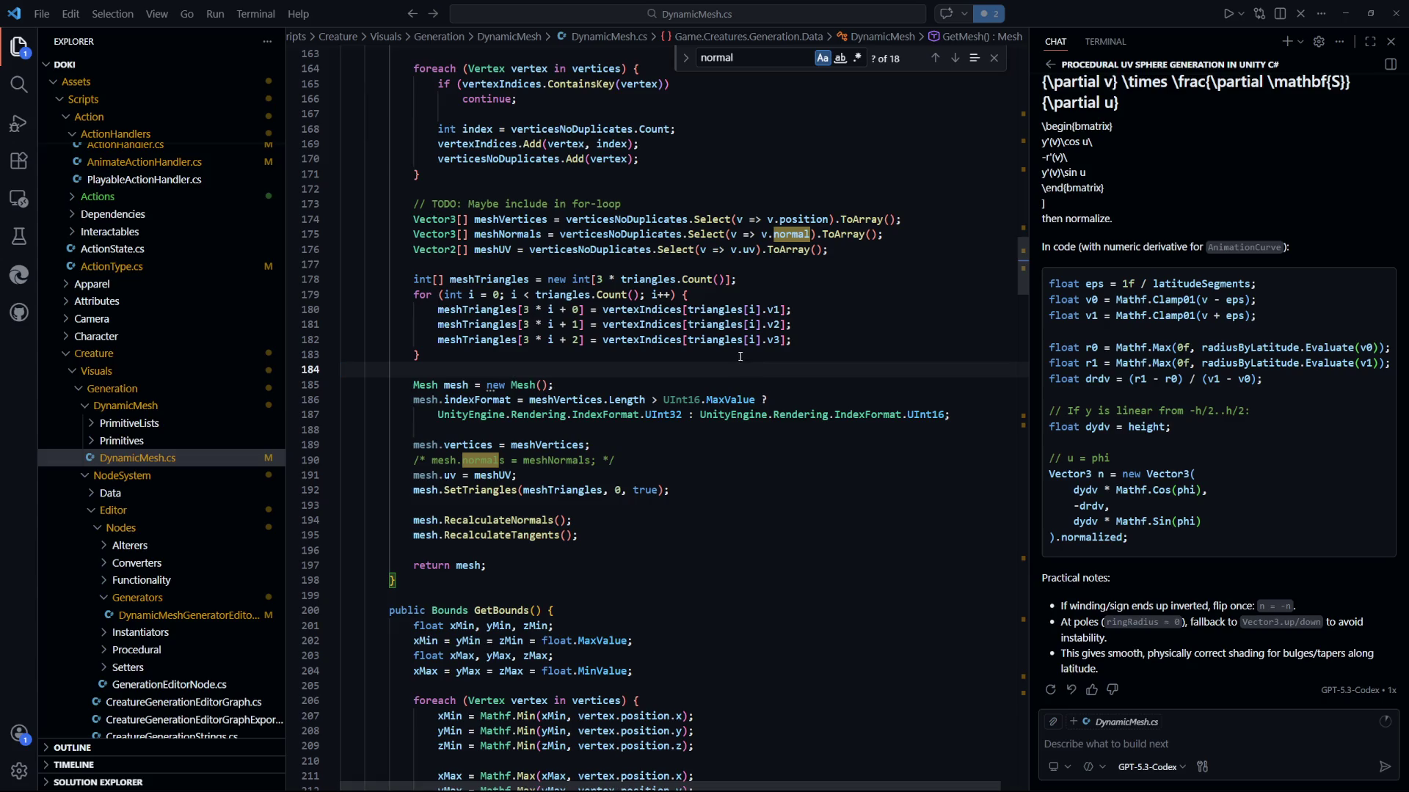
mouse_move(500, 491)
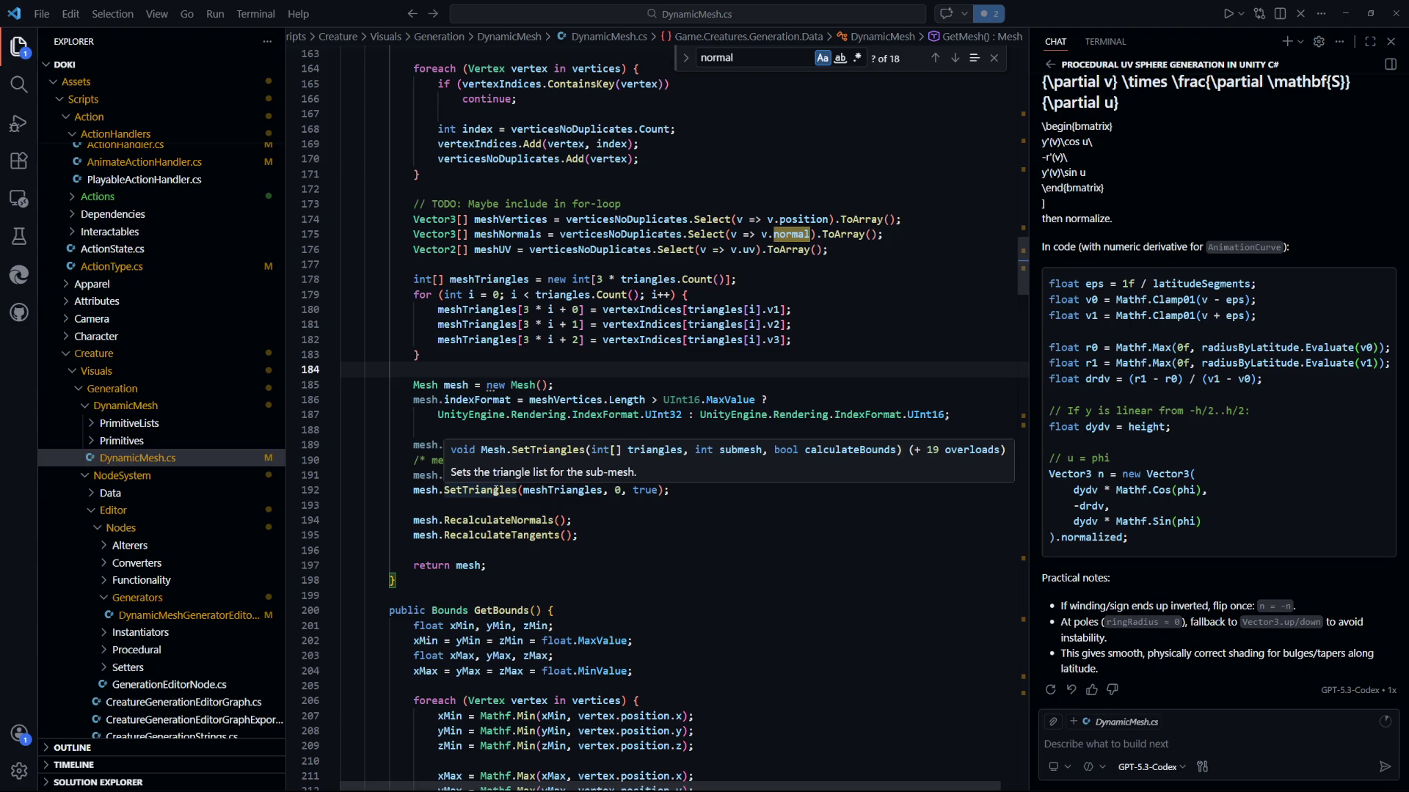
mouse_move(509, 523)
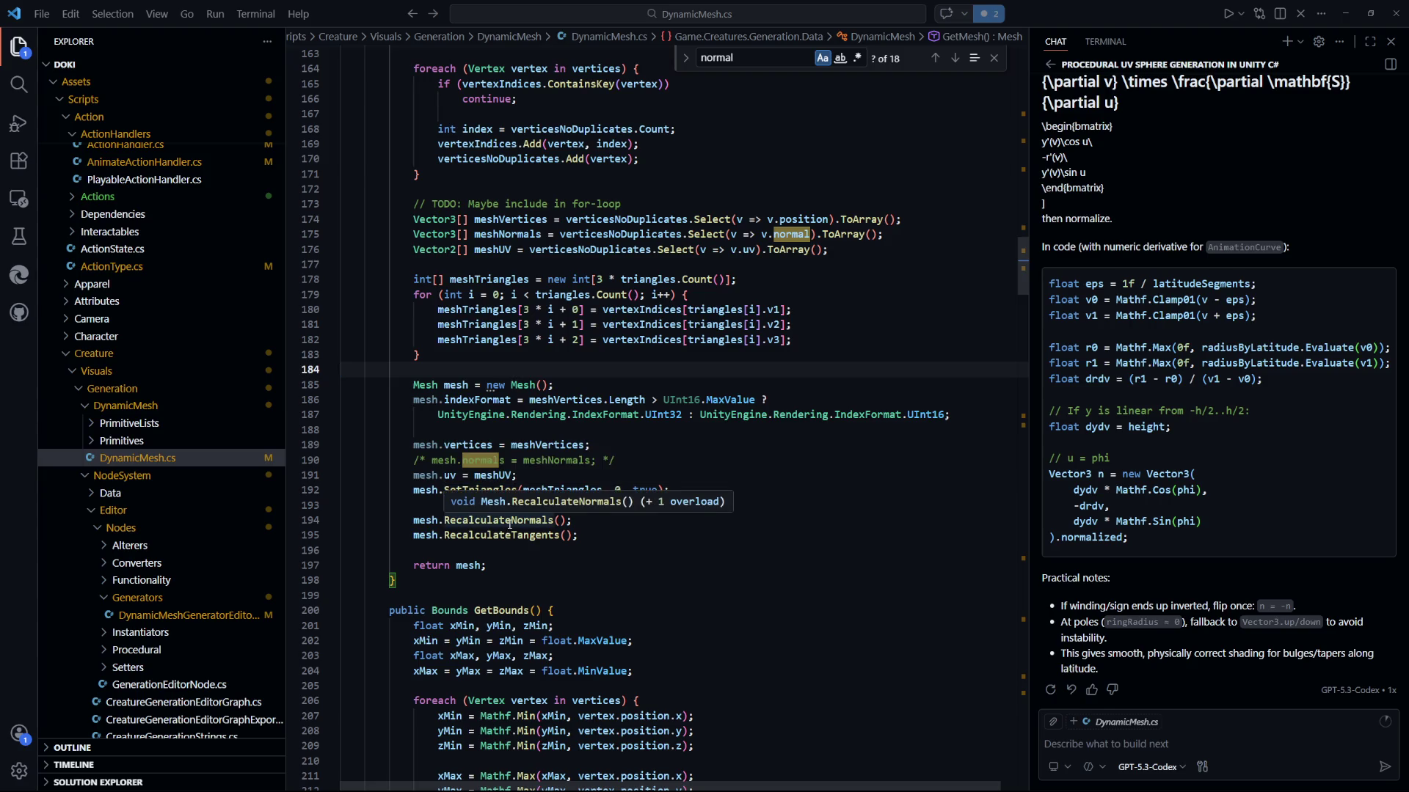
Try passing MeshUpdateFlags.DontRecalculateBounds to RecalculateNormals, then delete it again.
click(560, 520)
text(M)
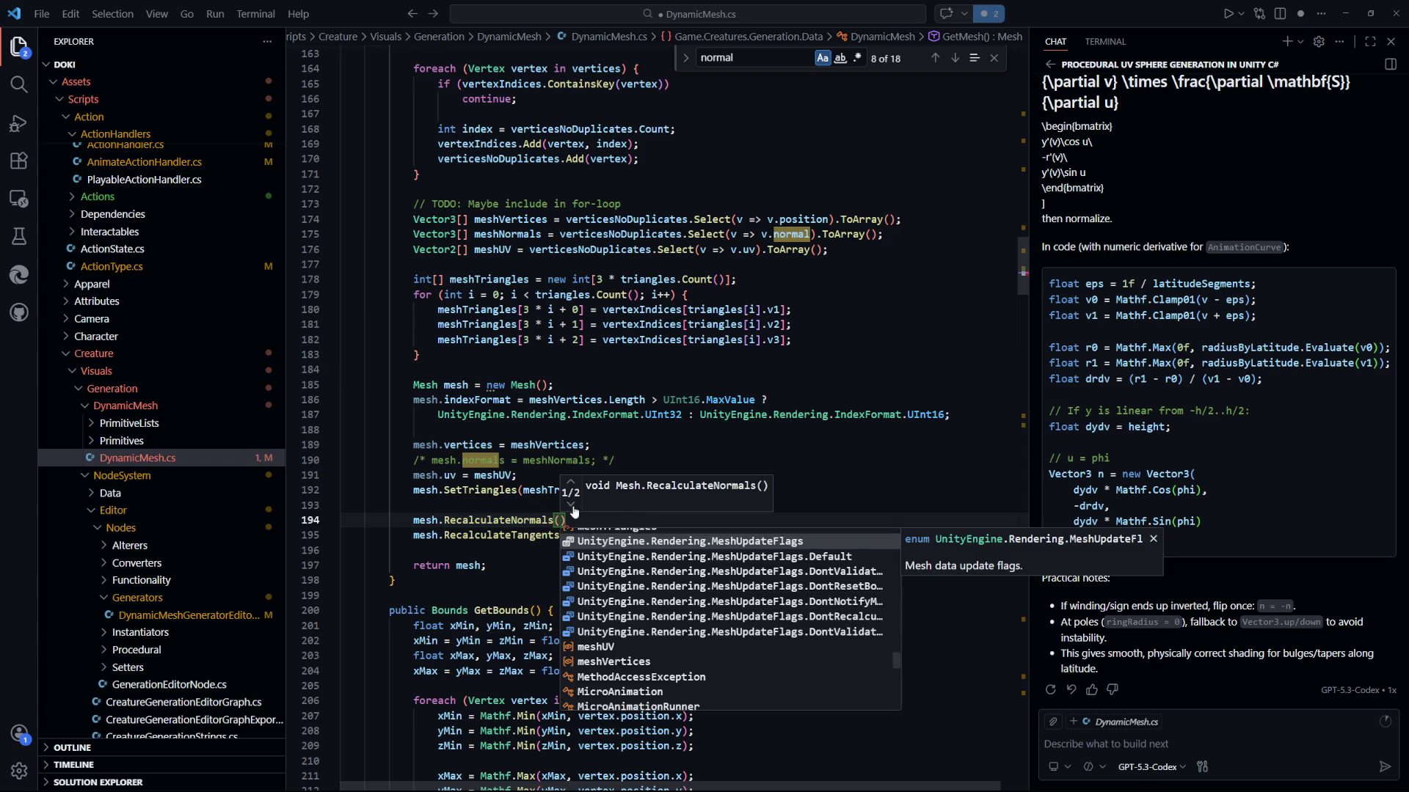
click(572, 507)
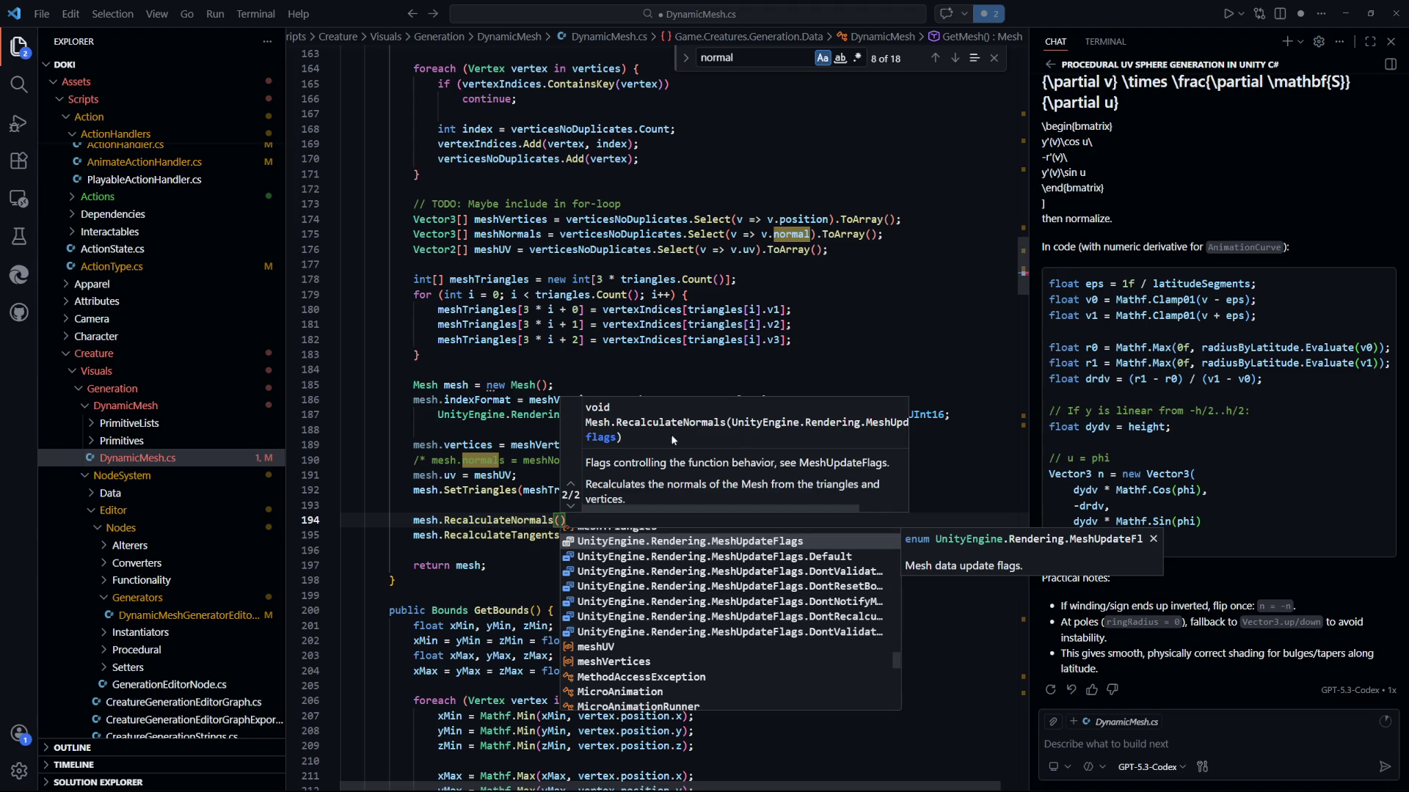
mouse_move(722, 505)
mouse_down()
mouse_move(787, 506)
mouse_move(699, 506)
mouse_up()
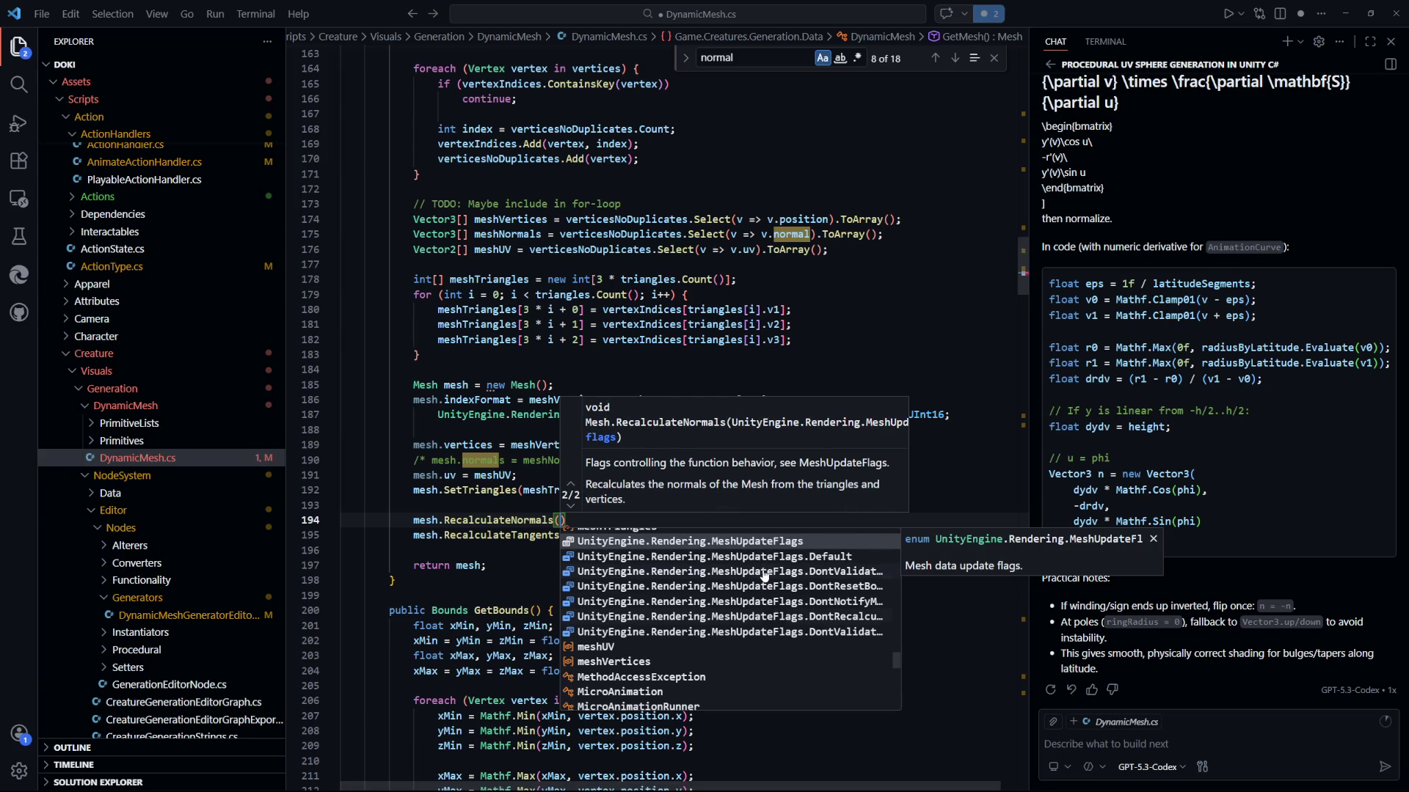
click(770, 617)
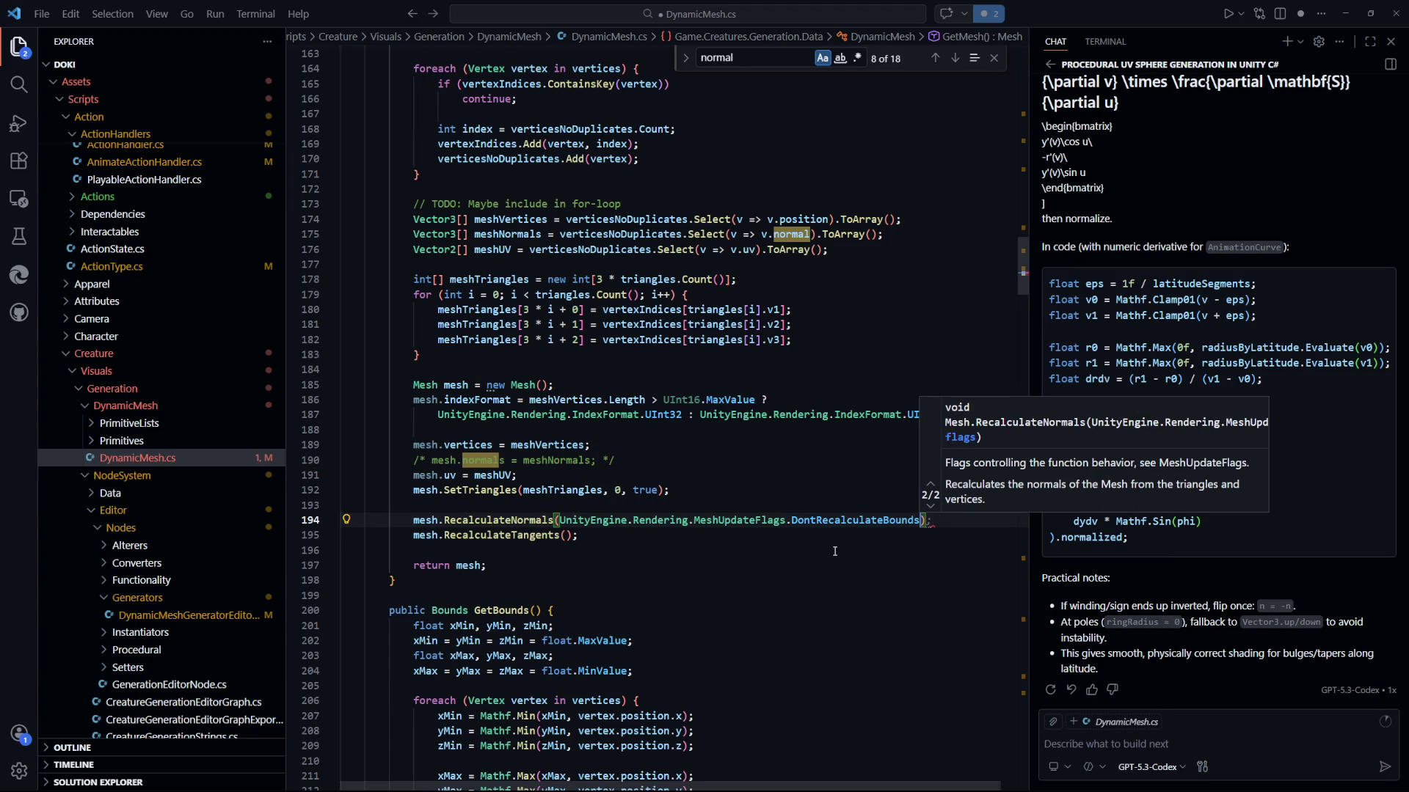
key(ctrl+BackSpace)
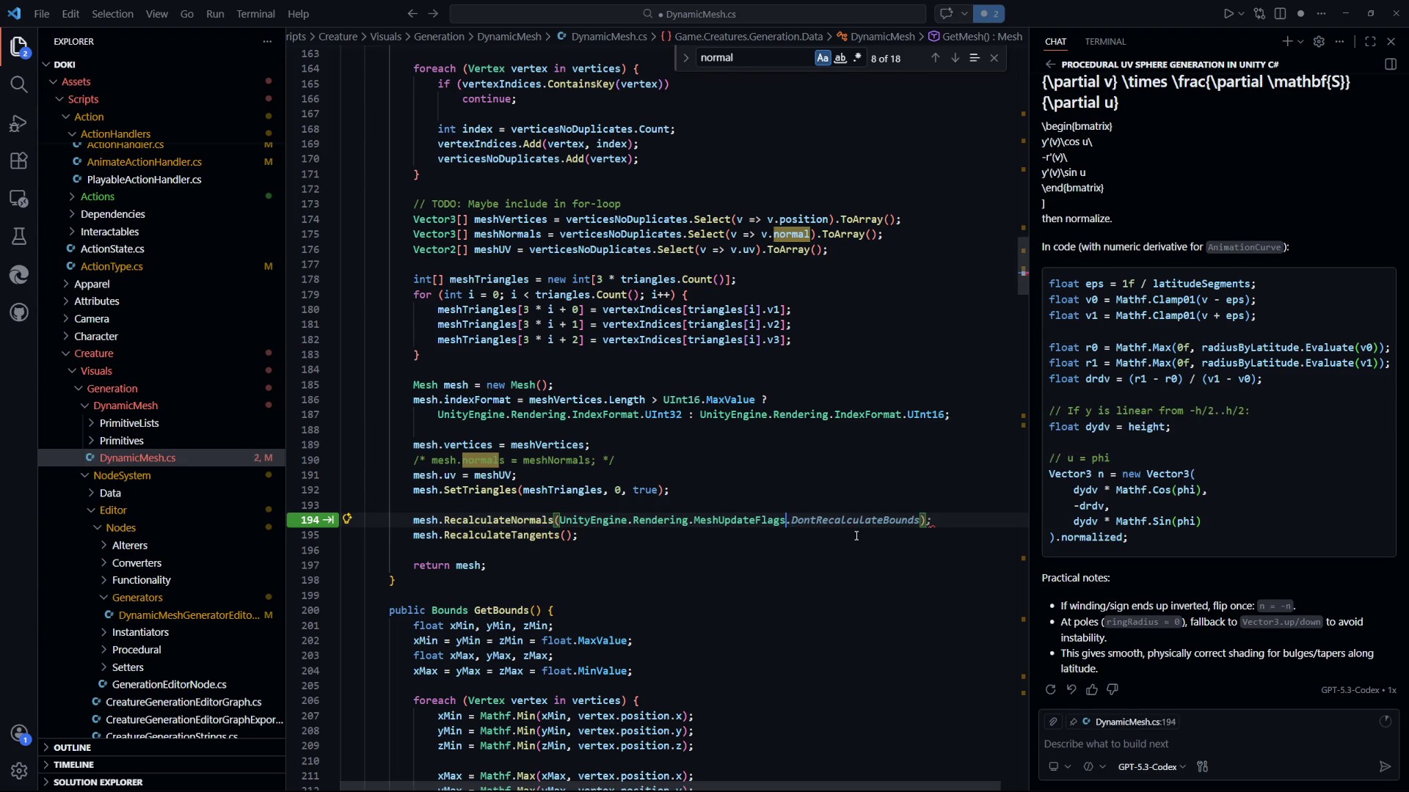
Review the Default, DontRecalculateBounds, DontResetBoneBounds and DontValidateLodRanges flags without inserting any.
key(ctrl+space)
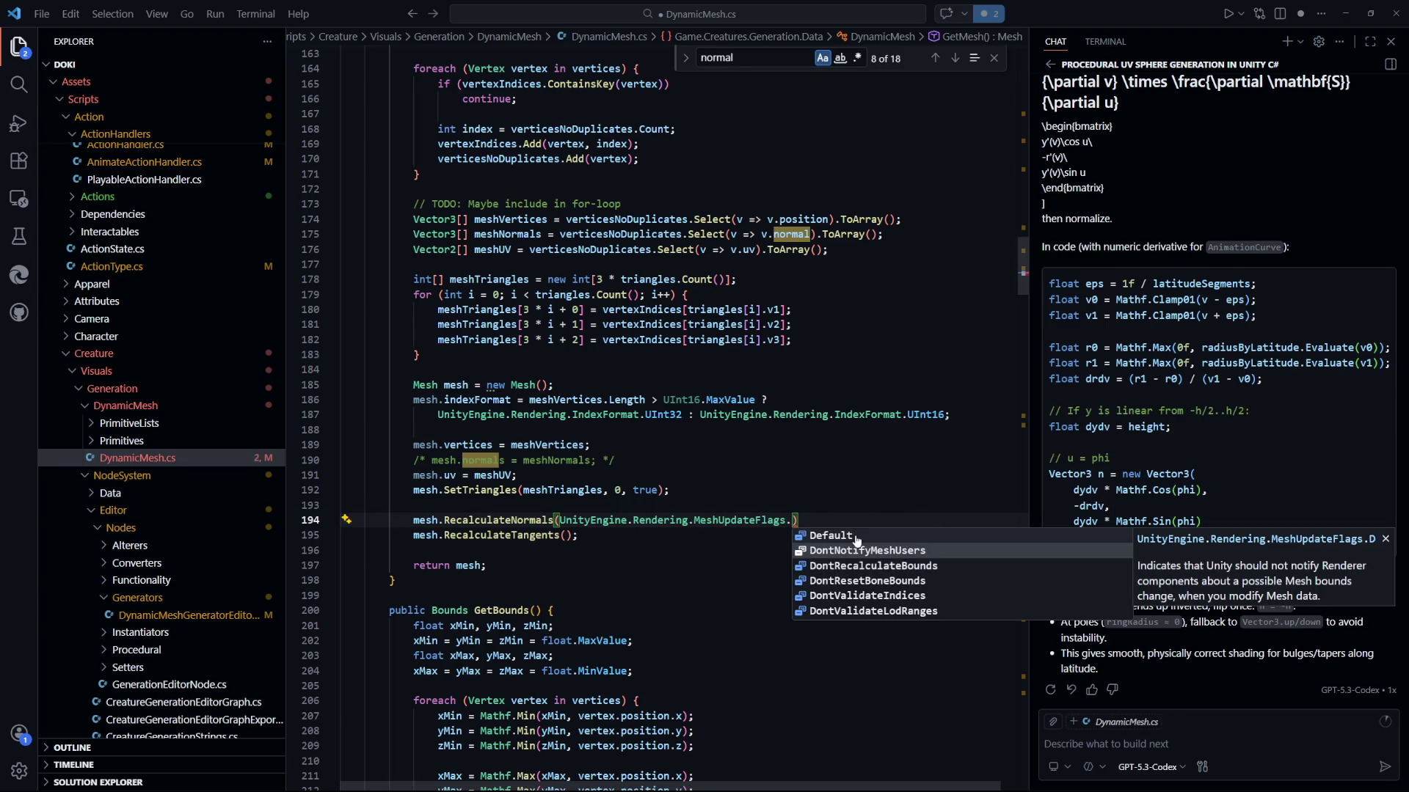
key(Up)
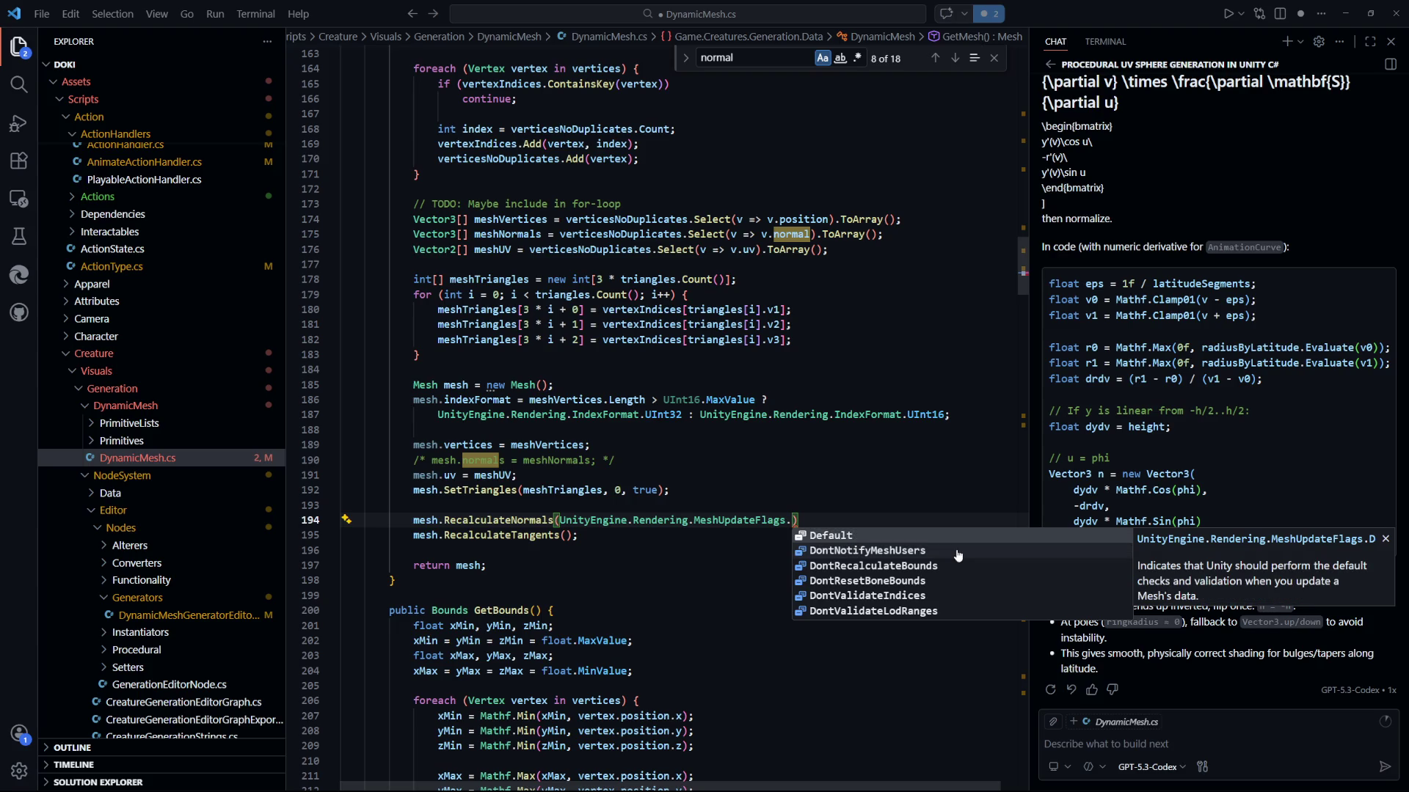
key(Down)
key(Down)
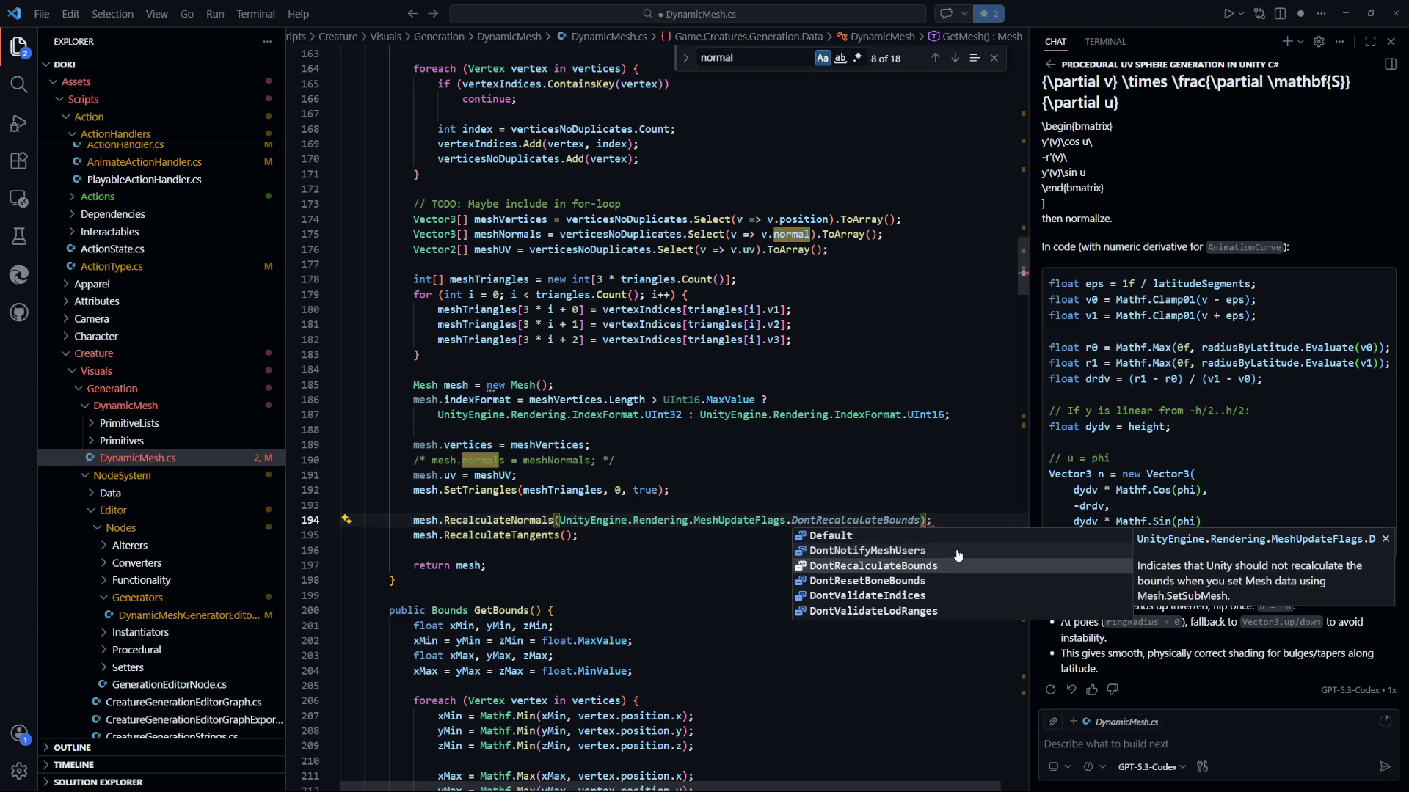
key(Down)
key(Down)
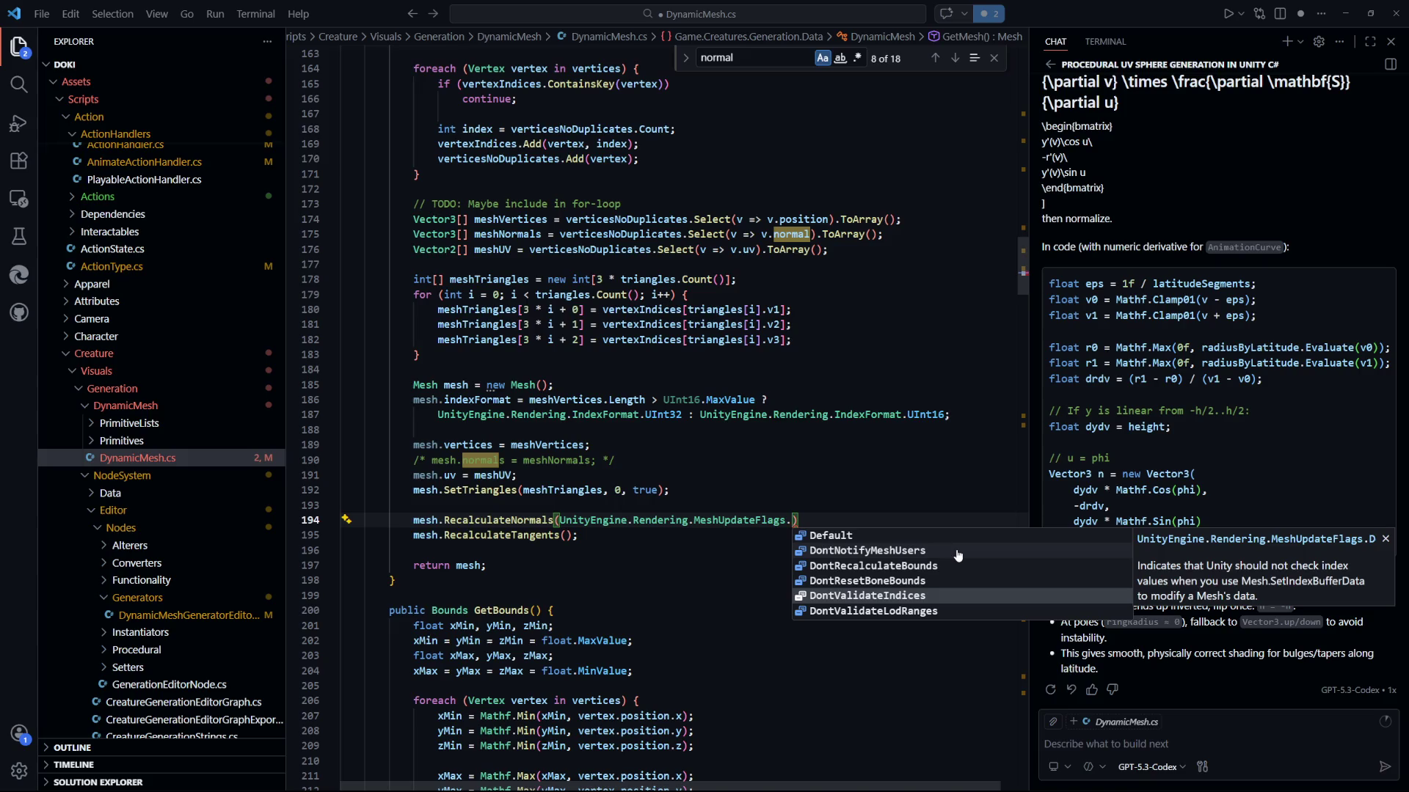
key(Down)
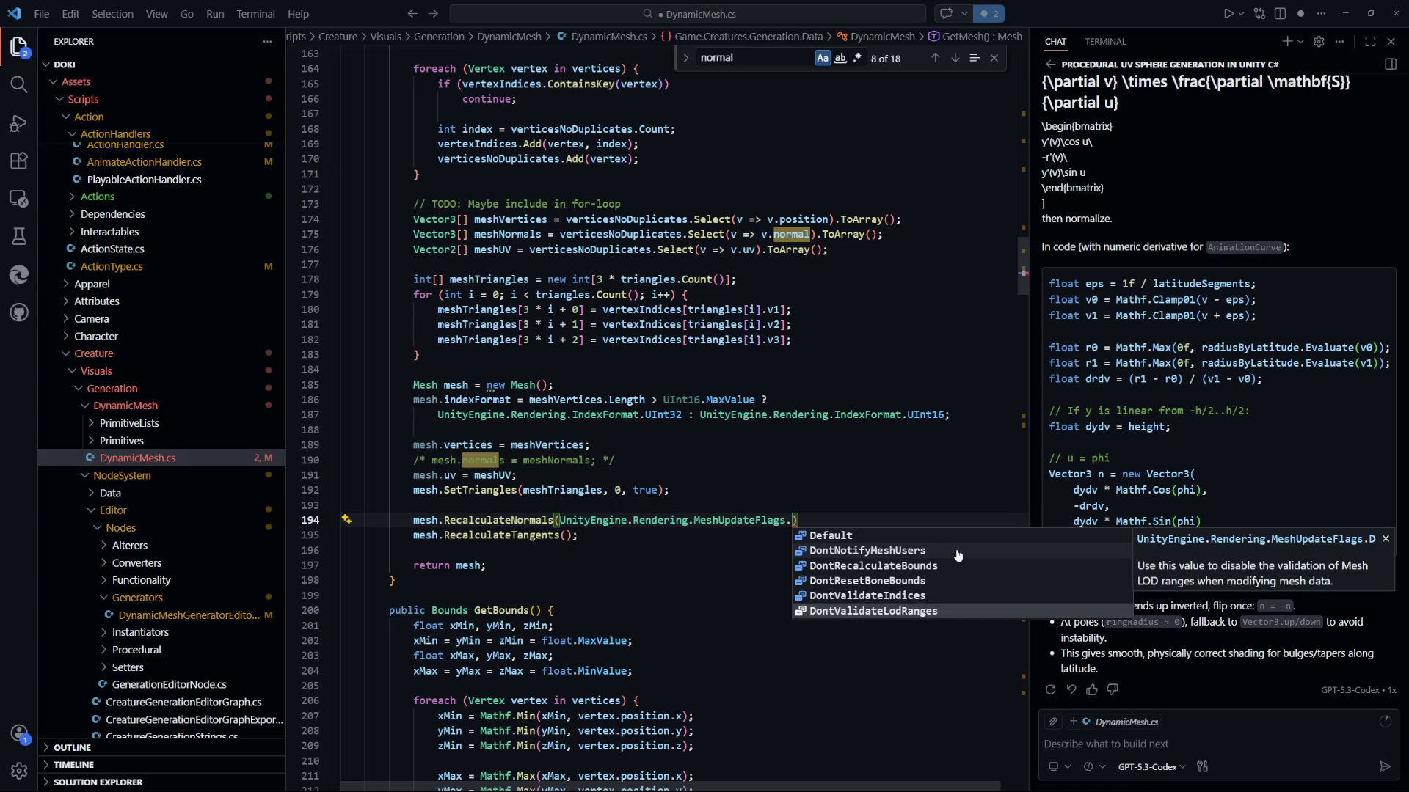
key(Up)
key(Up)
key(Up)
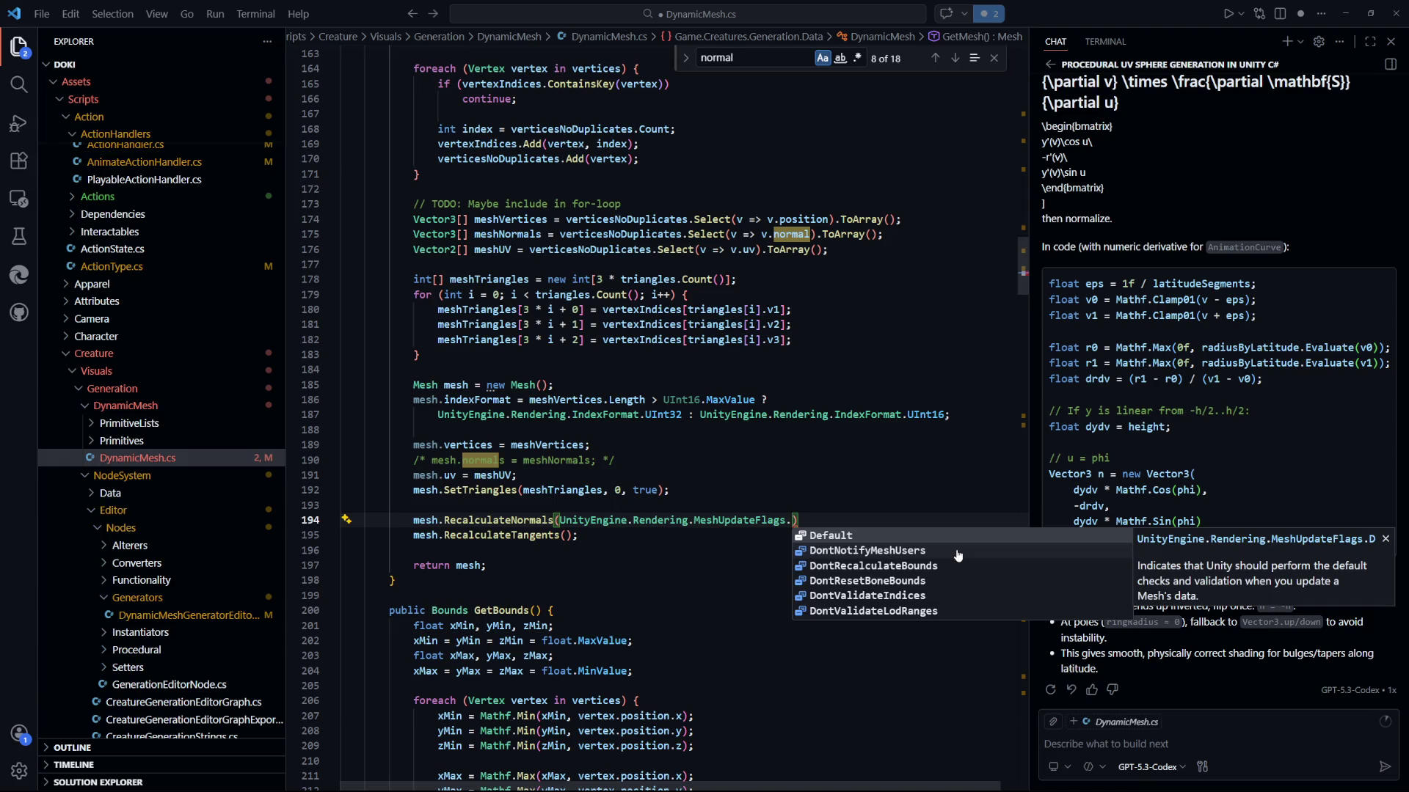
key(Escape)
Leave line 194 as mesh.RecalculateNormals(); with a single semicolon and save DynamicMesh.cs.
key(ctrl+BackSpace)
key(ctrl+BackSpace)
key(ctrl+BackSpace)
key(End)
text(;;)
key(BackSpace)
key(ctrl+s)
click(680, 542)
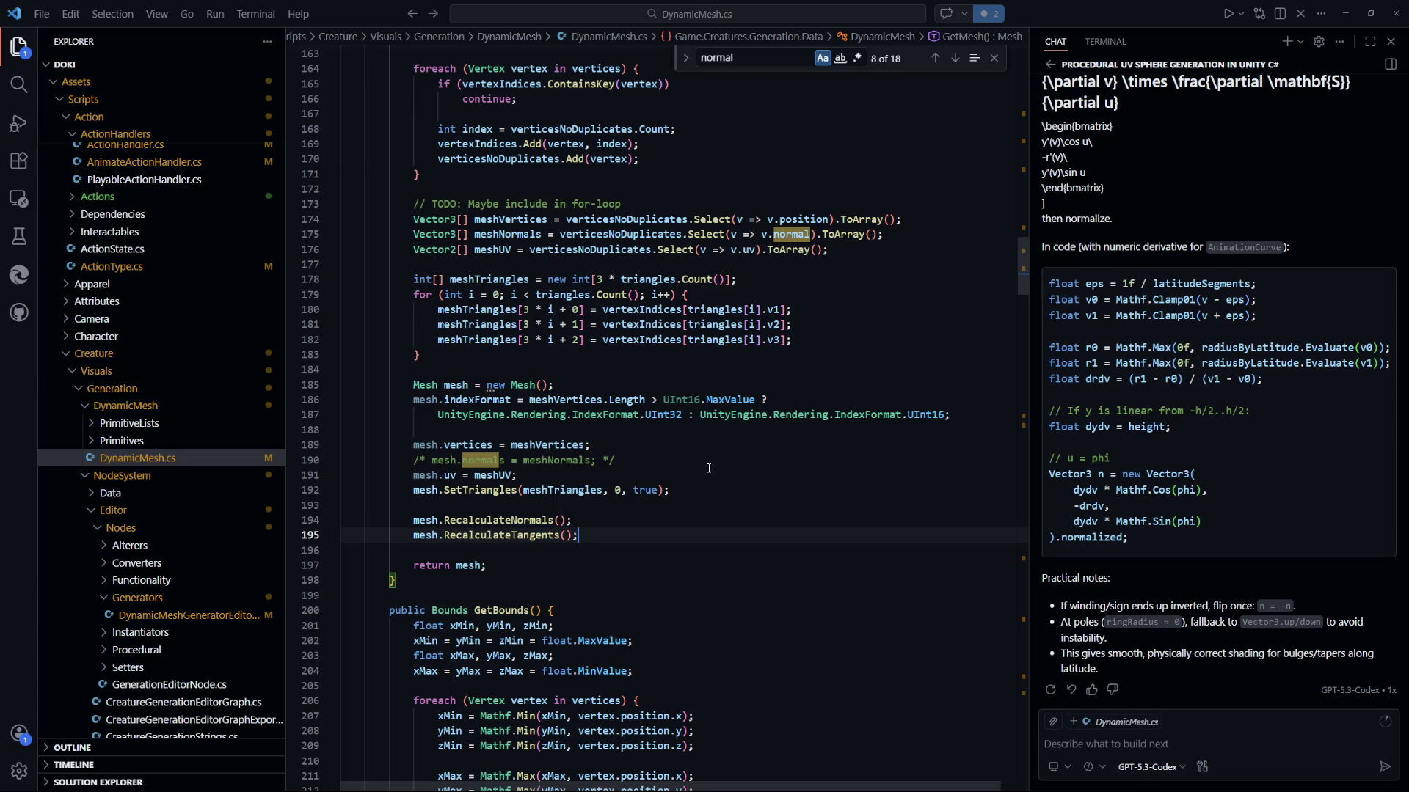
scroll(658, 473, up, 1)
click(714, 517)
scroll(695, 312, up, 1)
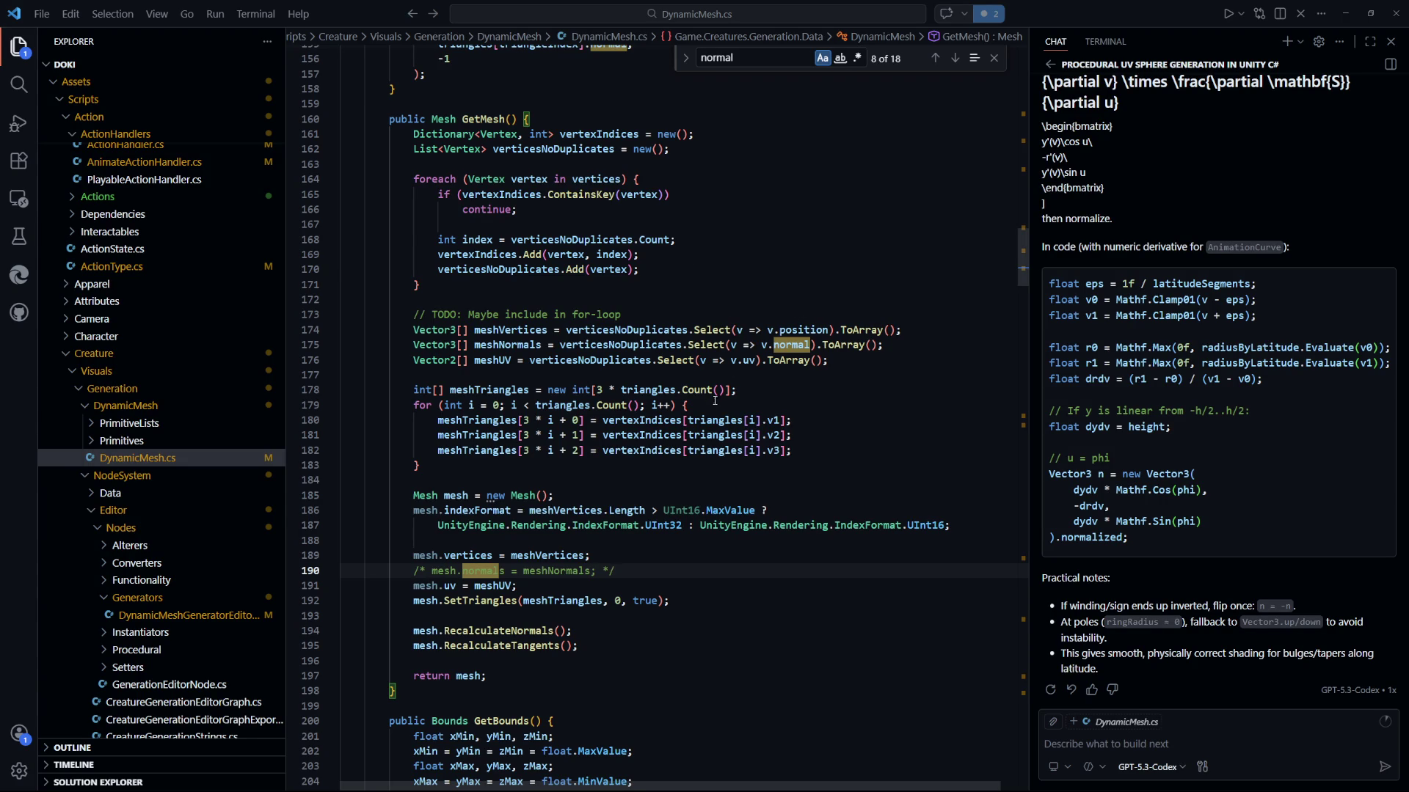
drag(671, 406, 651, 406)
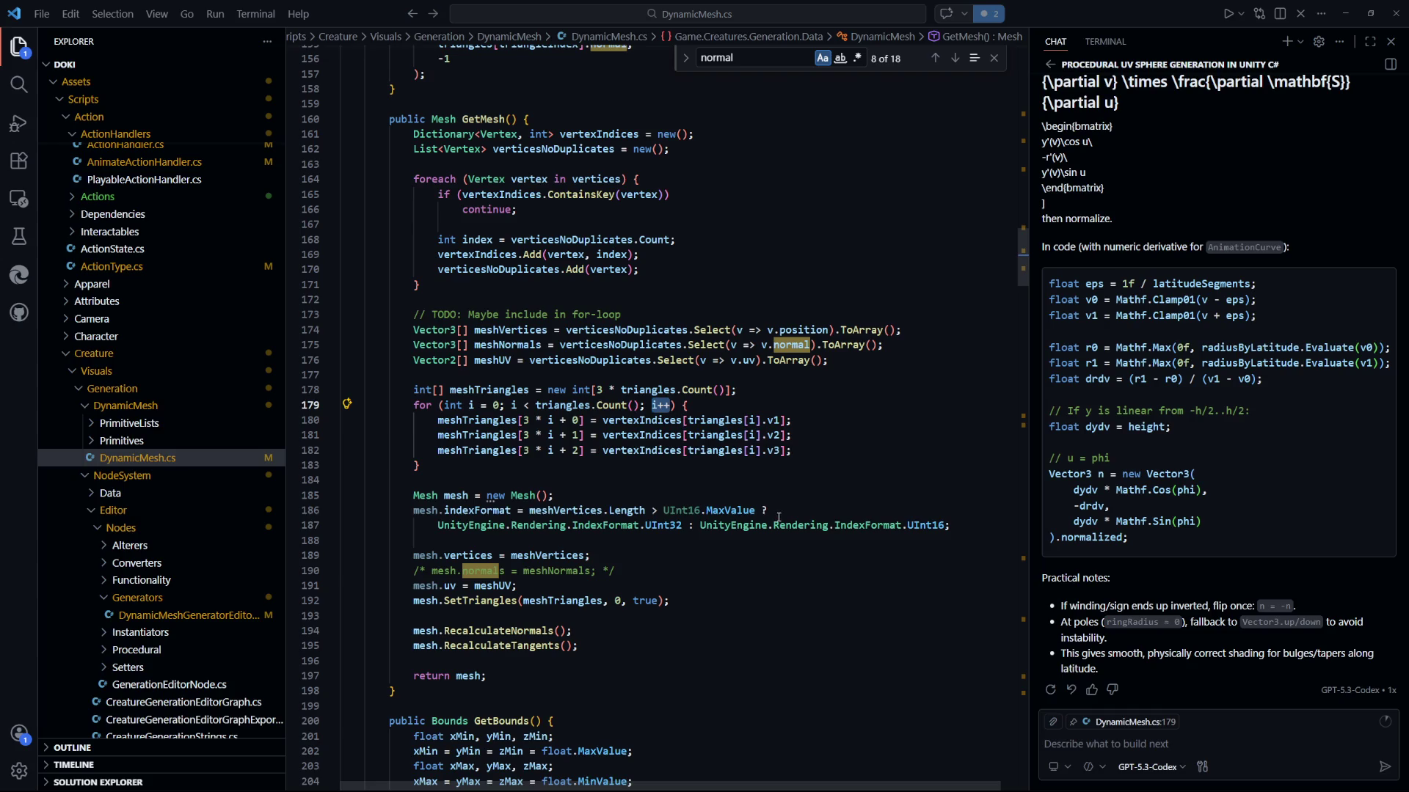
click(630, 482)
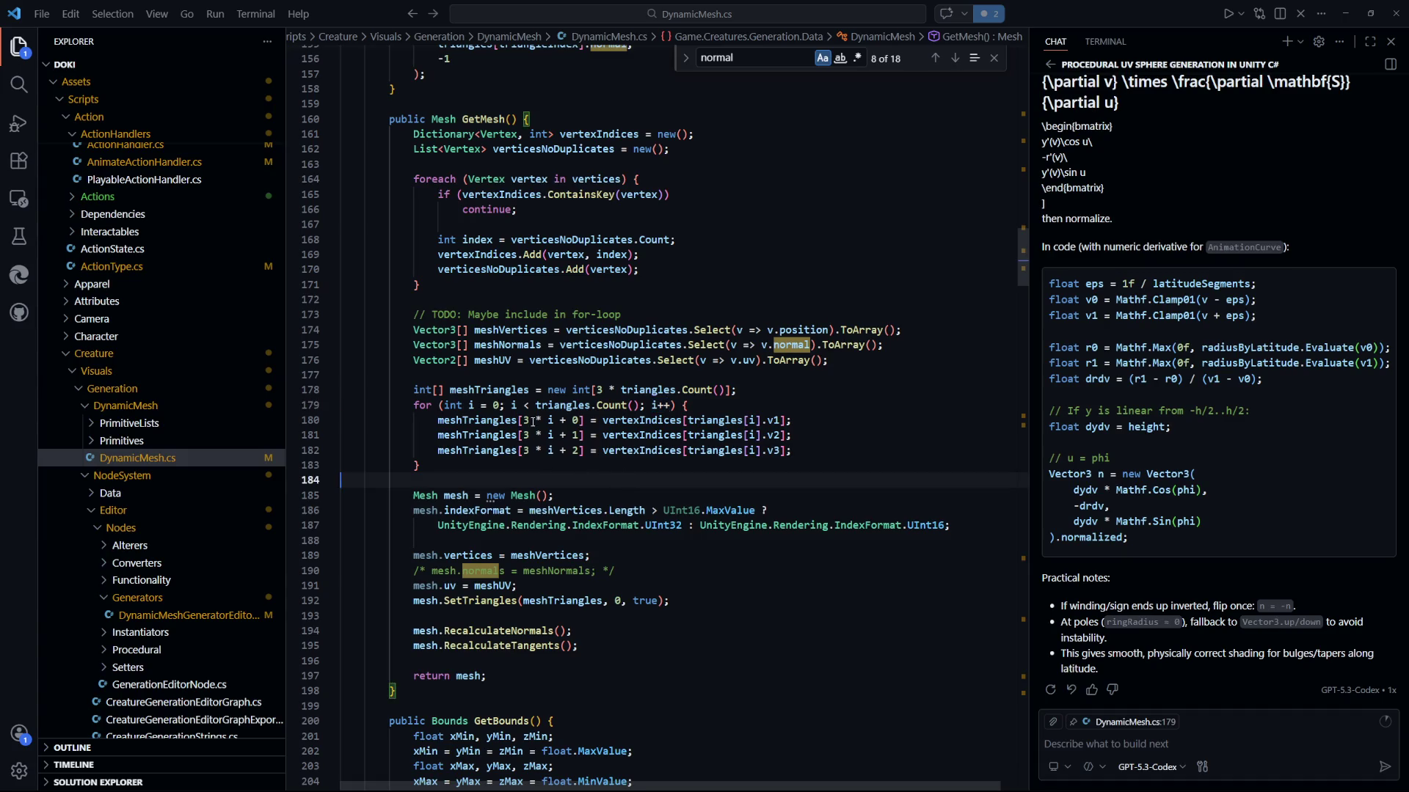
click(525, 418)
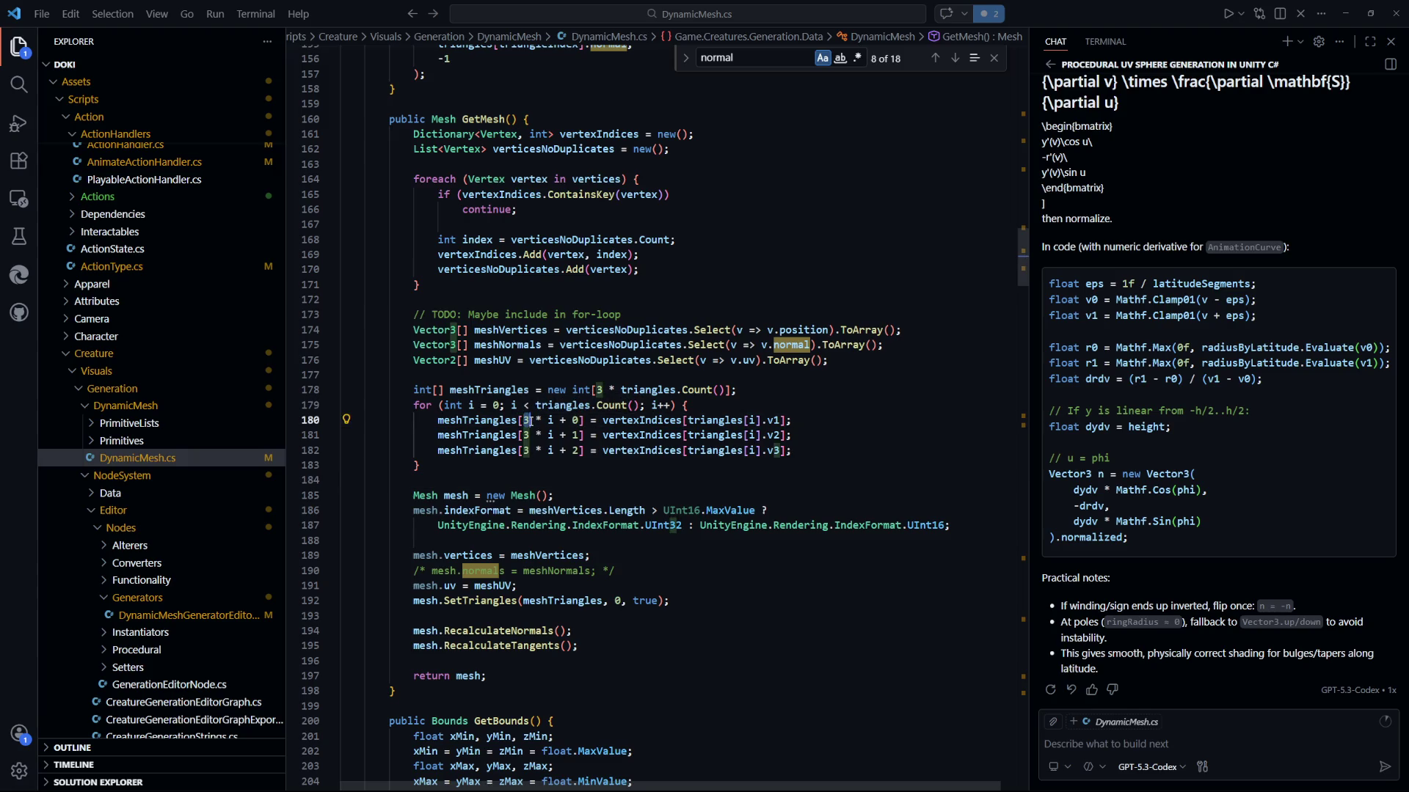
click(556, 474)
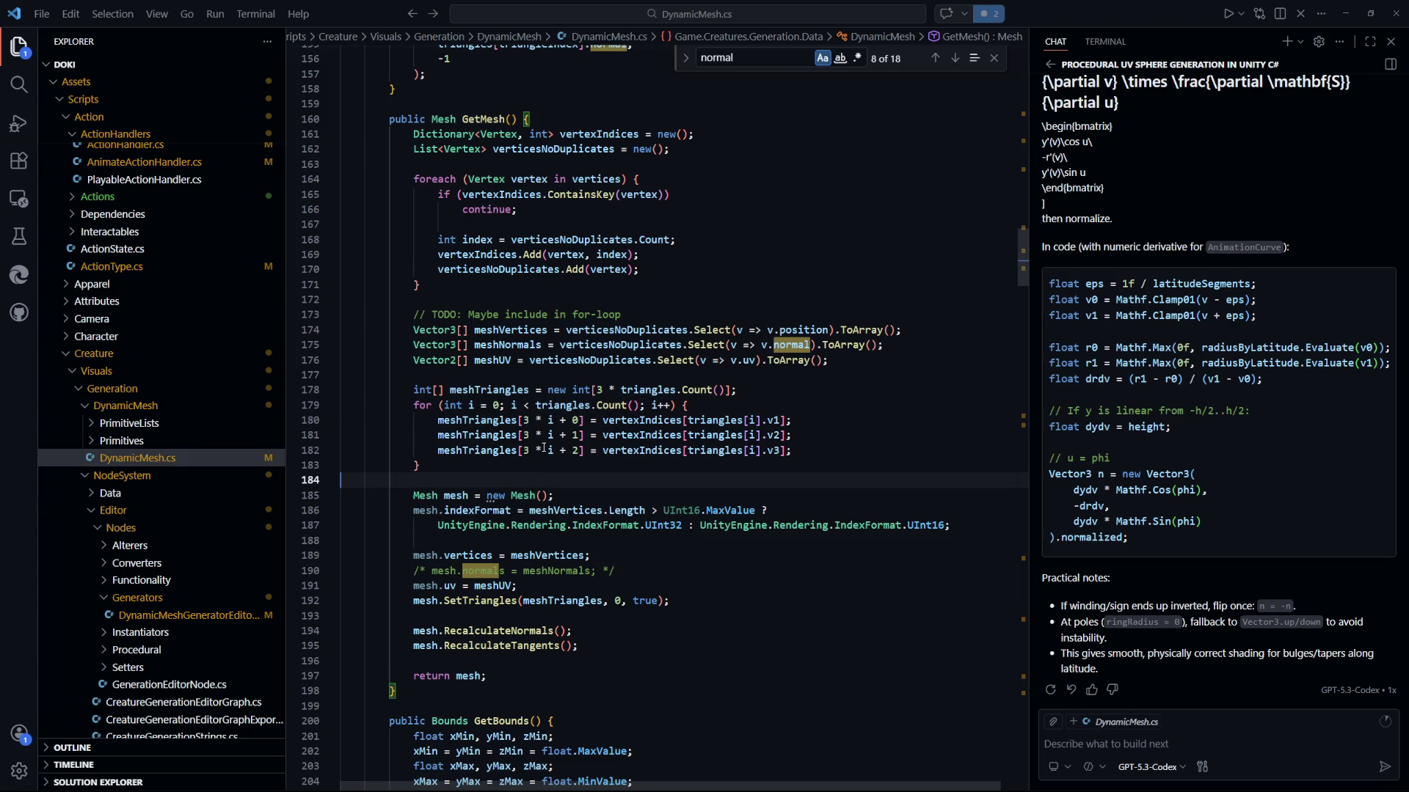
drag(432, 418, 791, 450)
click(598, 478)
mouse_move(636, 419)
mouse_down()
mouse_move(345, 433)
mouse_move(345, 447)
mouse_move(571, 420)
mouse_up()
key(ctrl+u)
drag(671, 405, 619, 467)
click(619, 467)
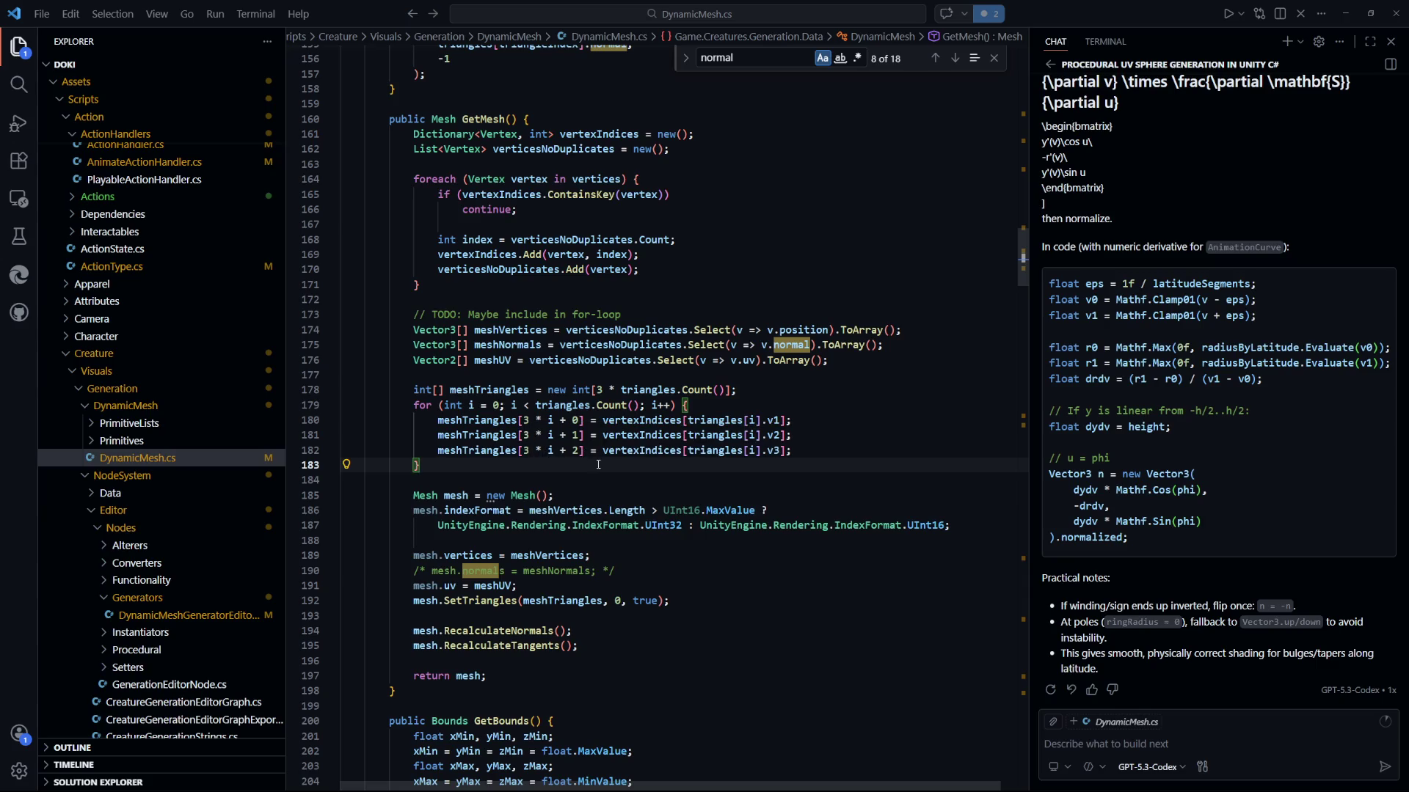
key(Down)
key(Down)
key(End)
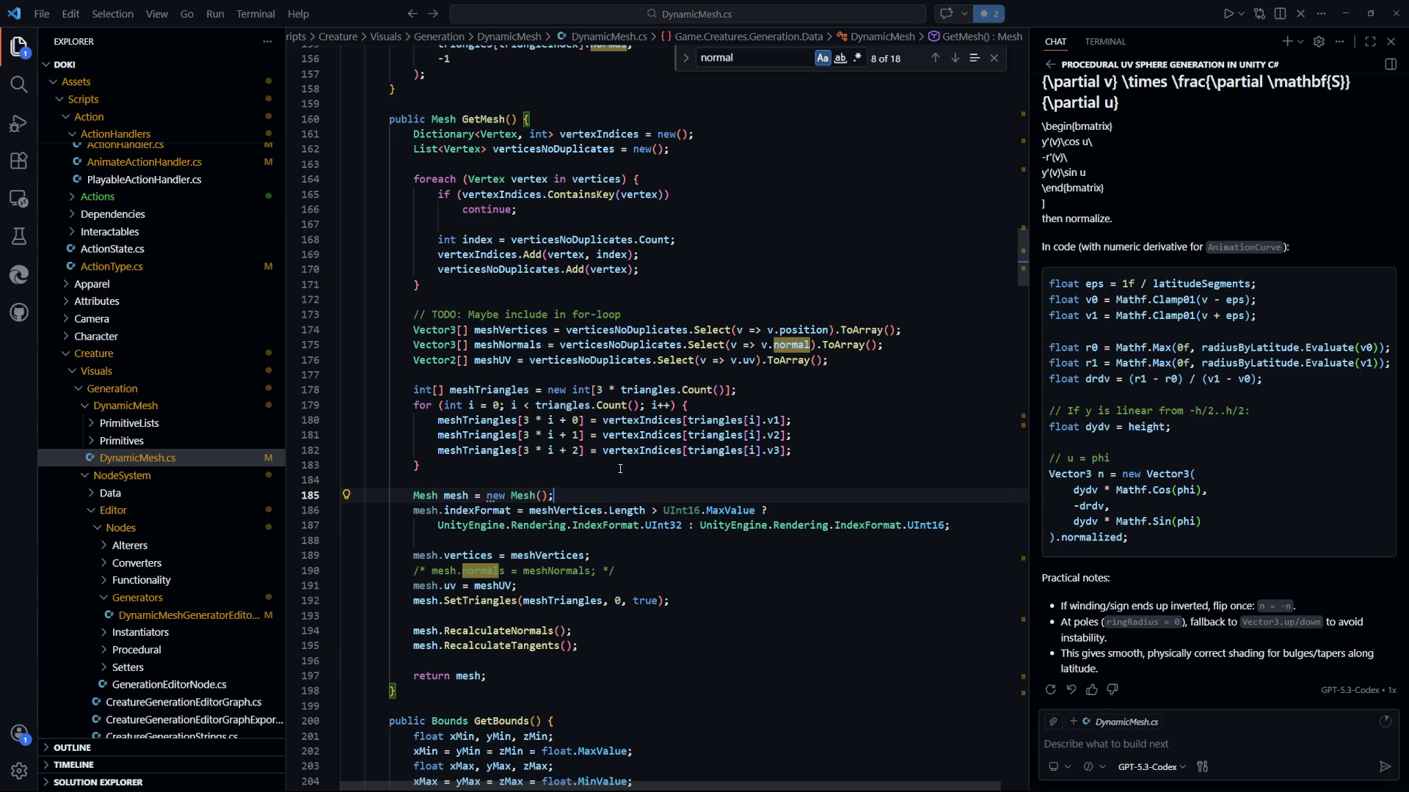
drag(524, 421, 570, 449)
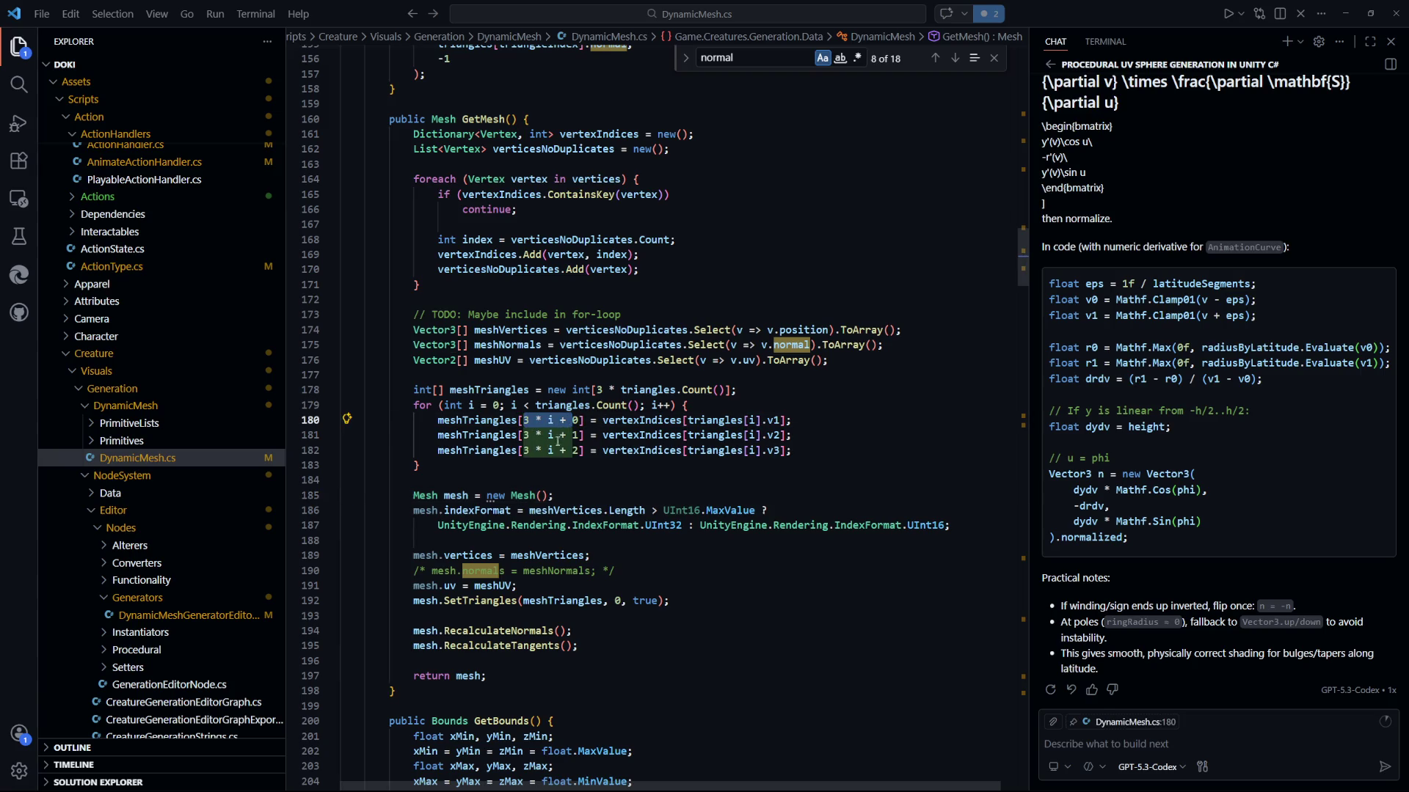
click(557, 479)
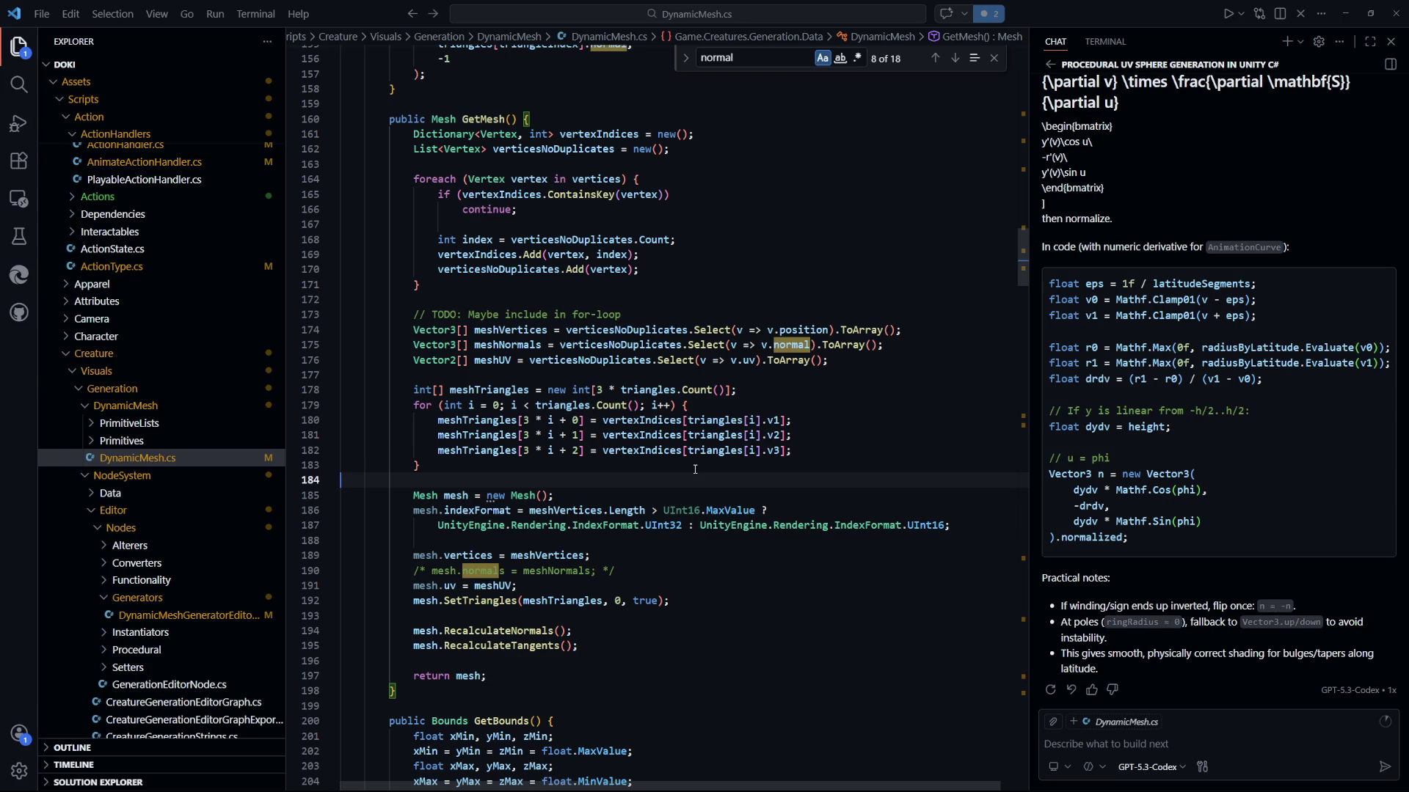
click(831, 434)
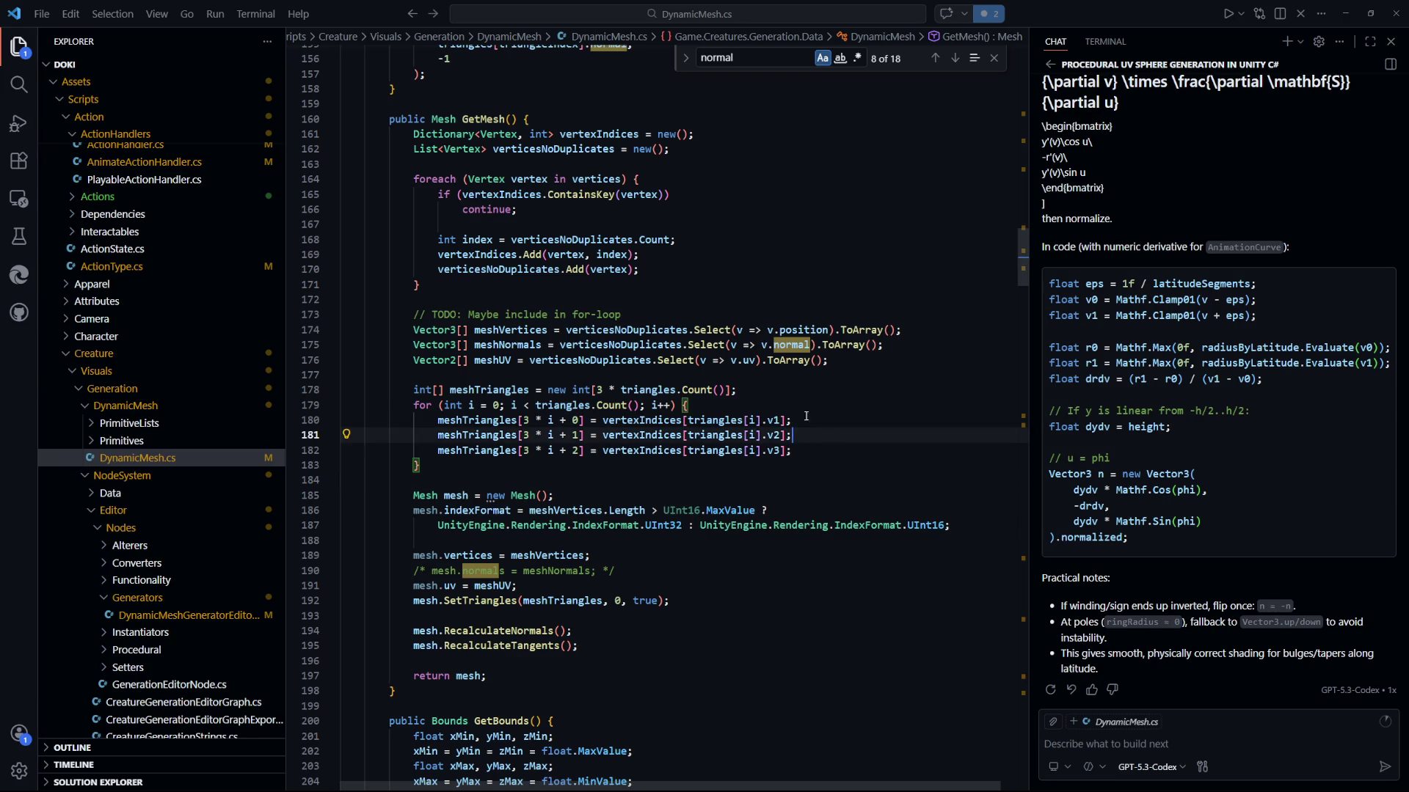
scroll(734, 469, up, 4)
scroll(733, 471, down, 3)
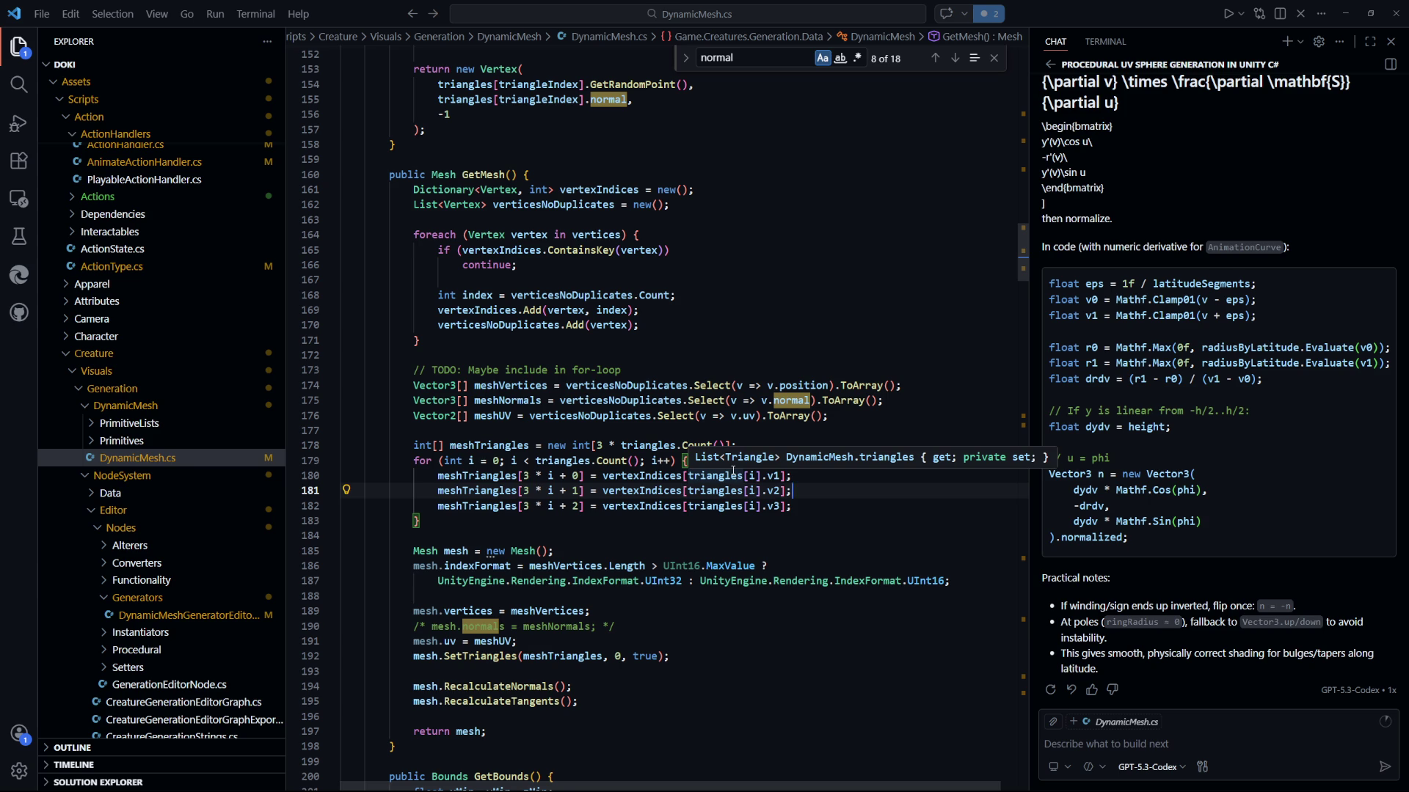
Select and review the foreach deduplication block on lines 164–171.
drag(409, 235, 736, 340)
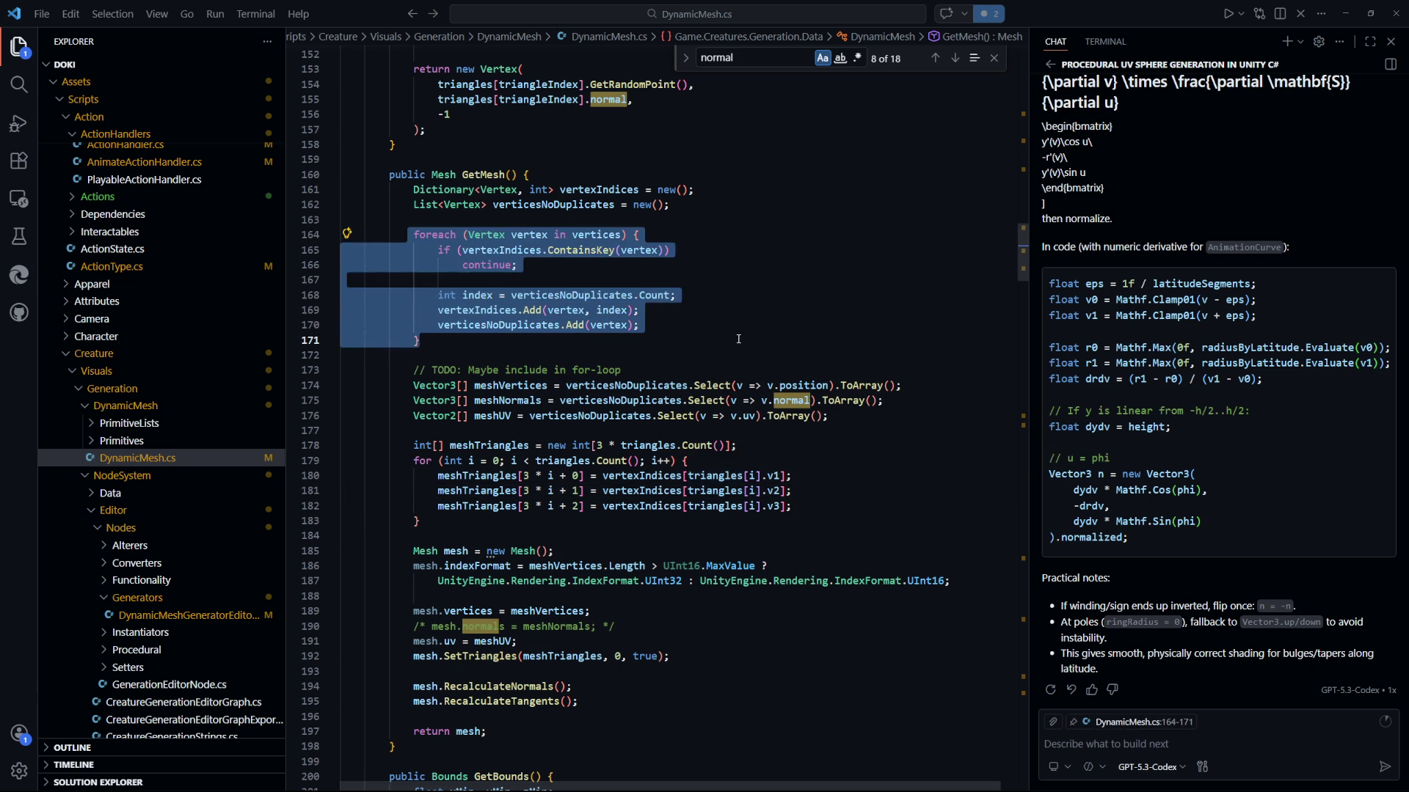
mouse_move(402, 235)
mouse_down()
mouse_move(660, 312)
mouse_move(681, 347)
mouse_up()
click(681, 347)
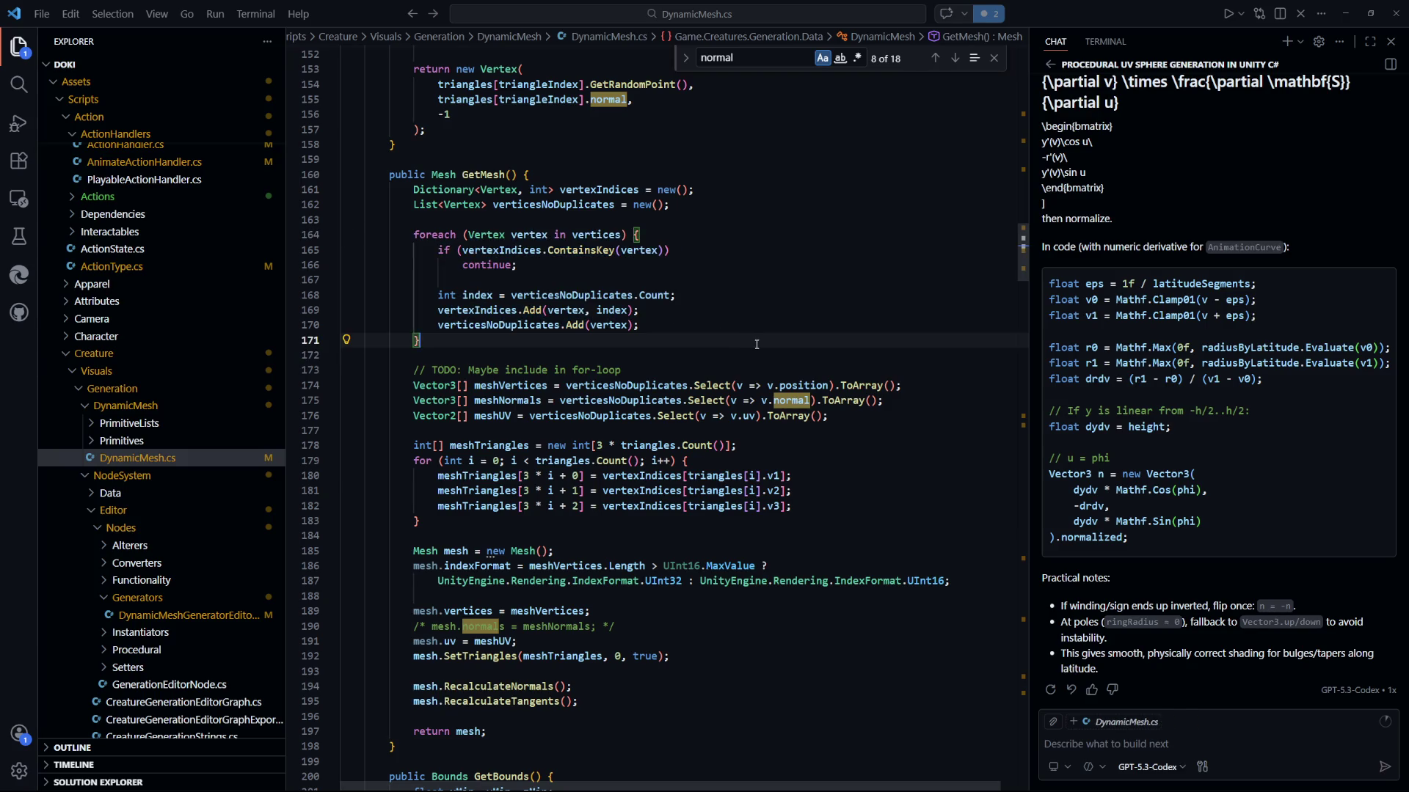
click(810, 359)
scroll(800, 323, down, 2)
drag(787, 164, 800, 481)
mouse_move(554, 495)
mouse_down()
mouse_move(469, 464)
mouse_move(518, 209)
mouse_up()
click(518, 209)
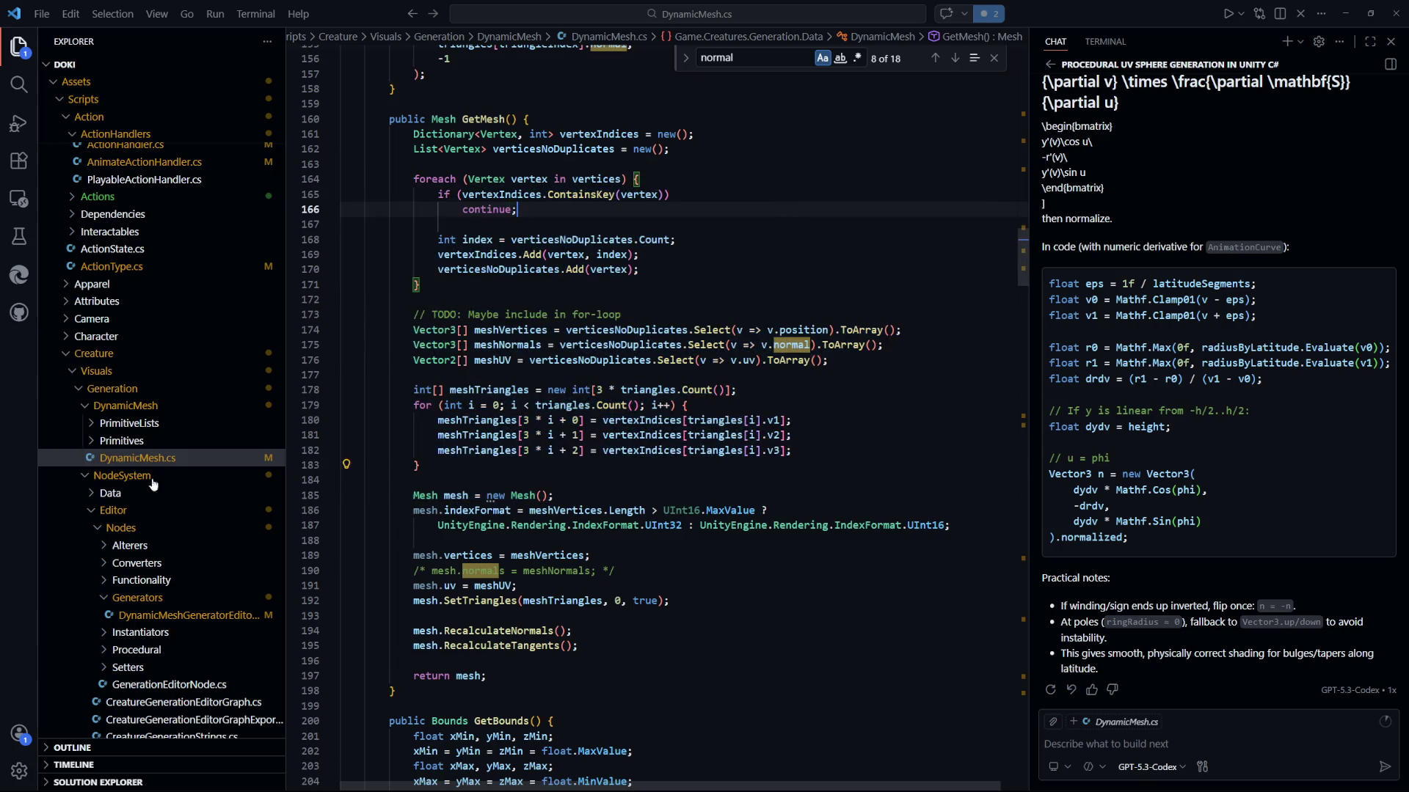
scroll(790, 392, up, 10)
scroll(789, 393, down, 15)
click(882, 266)
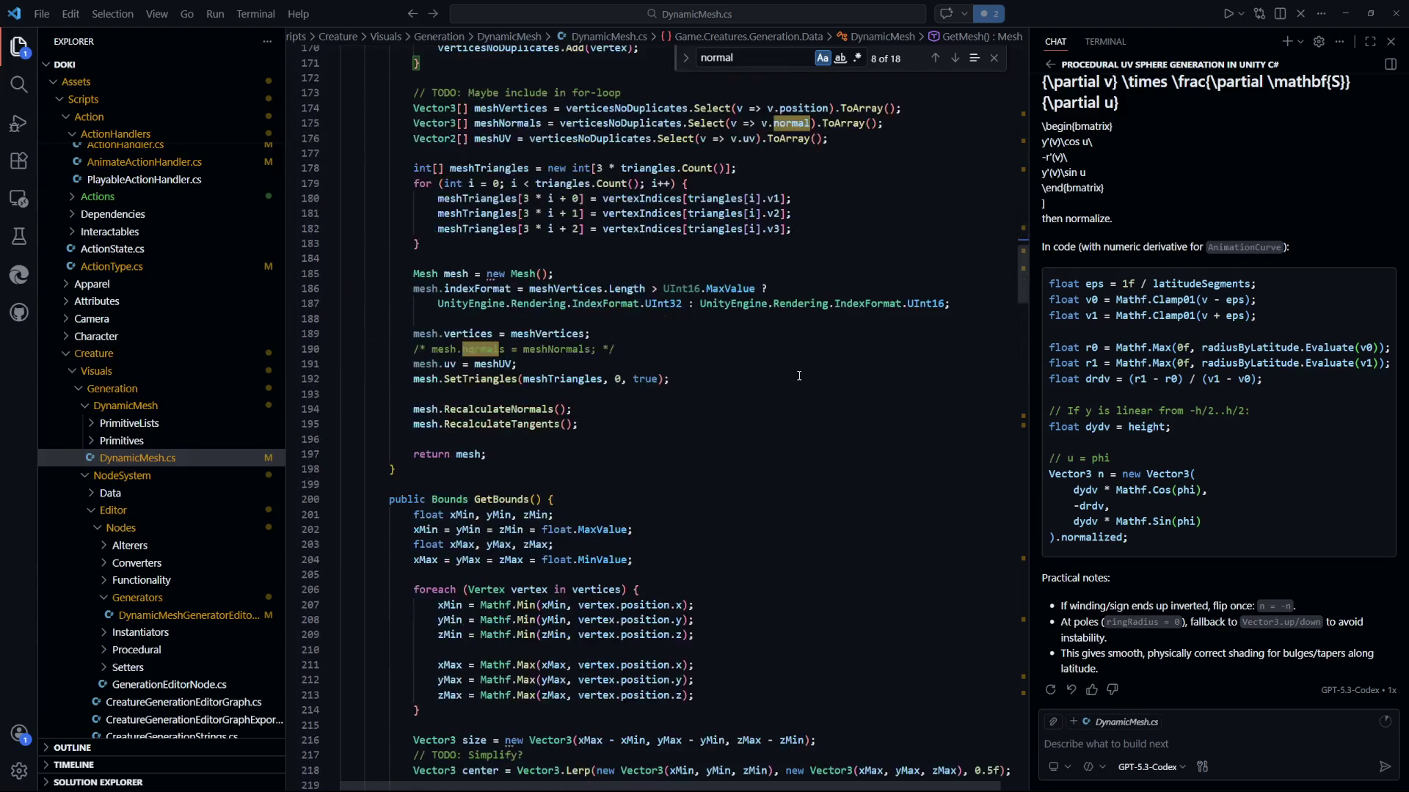
Select the RecalculateNormals() statement on line 194 for review, then switch to the browser.
click(623, 469)
drag(571, 409, 416, 409)
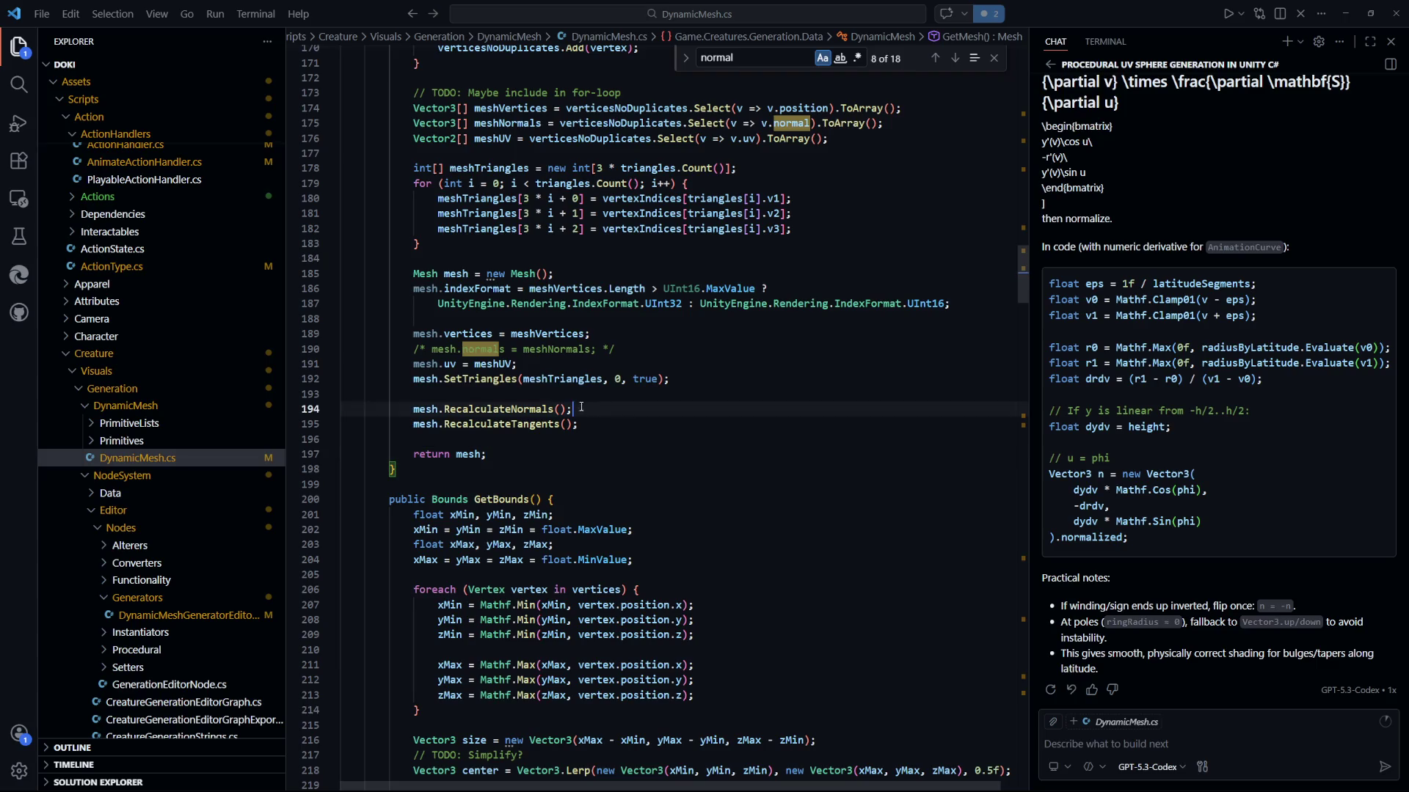
click(590, 424)
drag(571, 409, 422, 409)
click(499, 438)
double_click(498, 409)
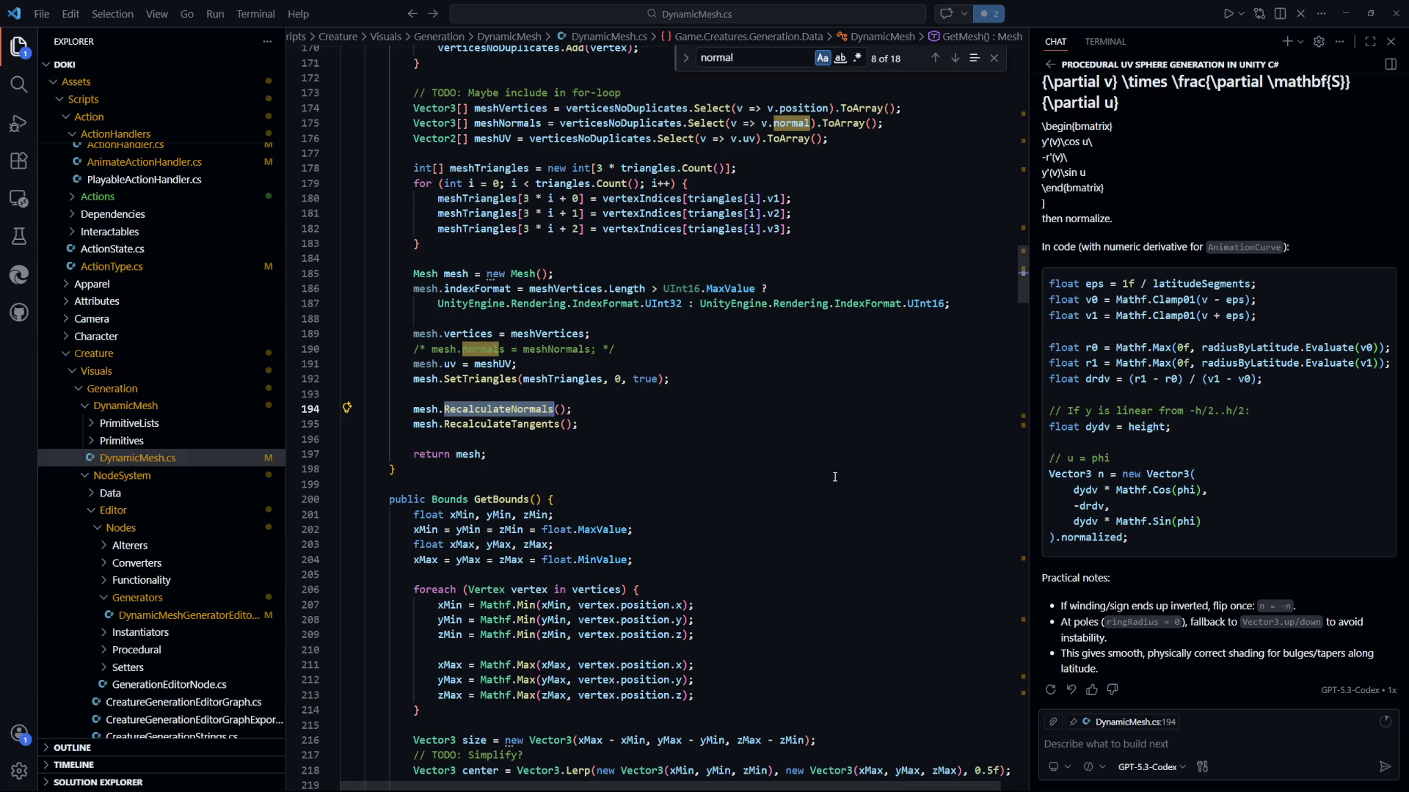
drag(572, 409, 414, 409)
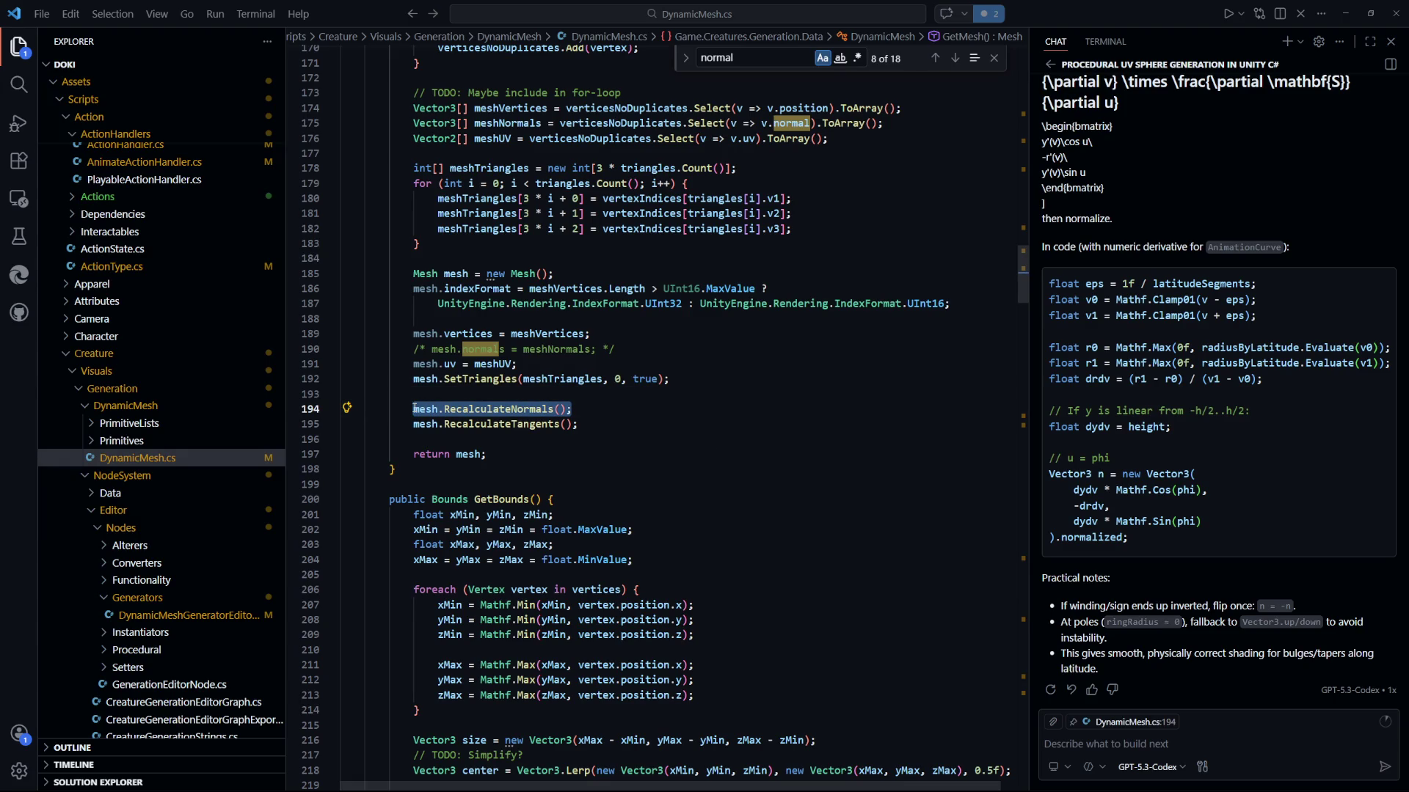
click(661, 454)
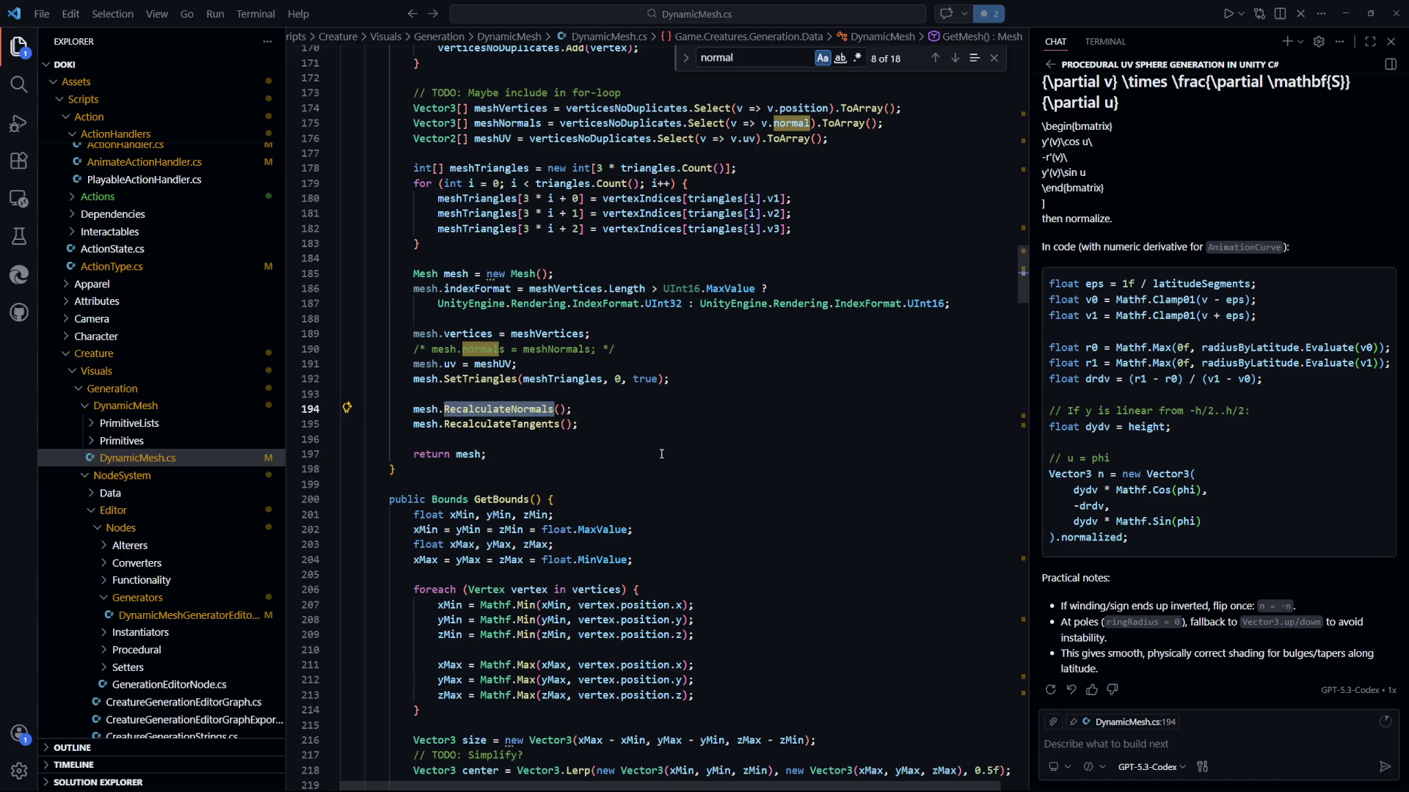
scroll(661, 454, up, 1)
drag(572, 464, 413, 464)
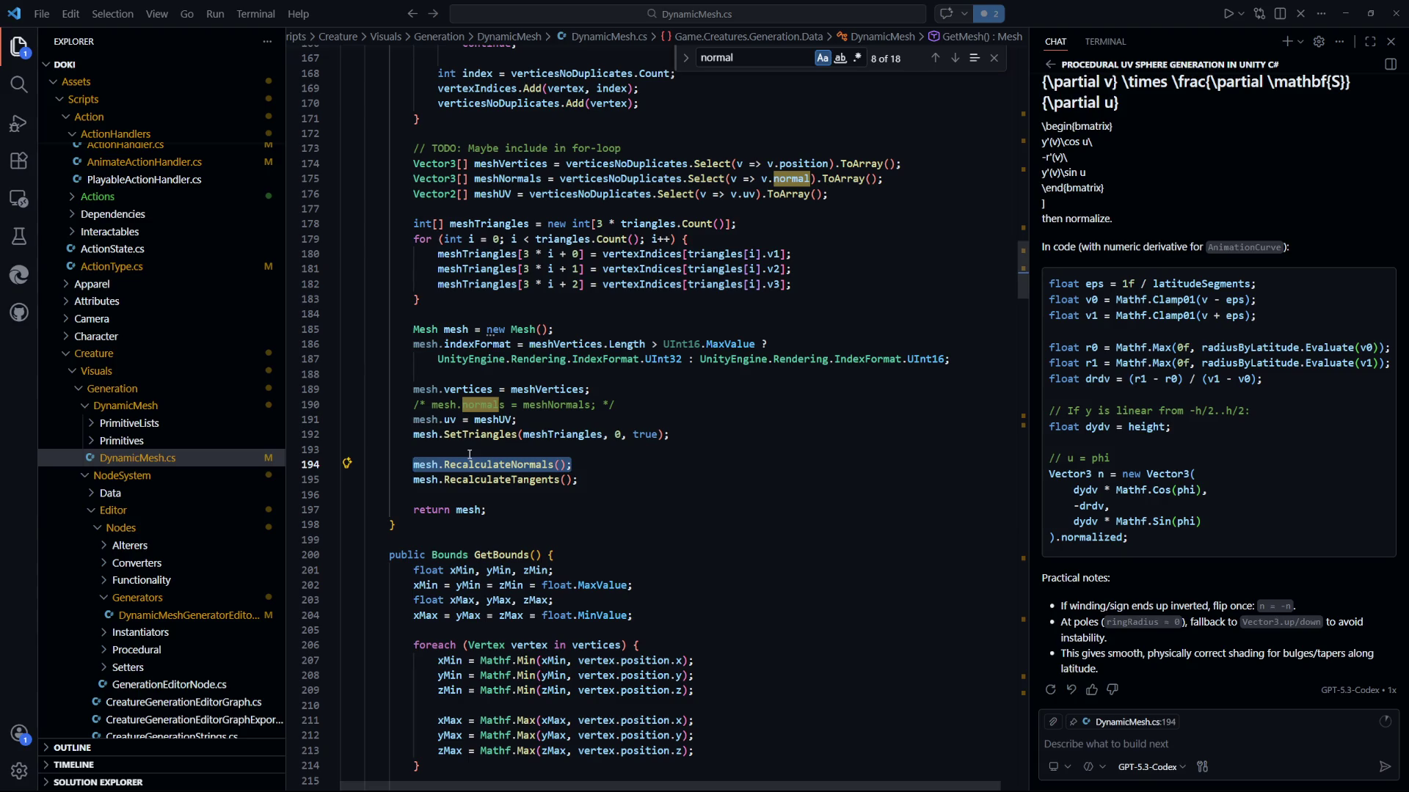
key(Down)
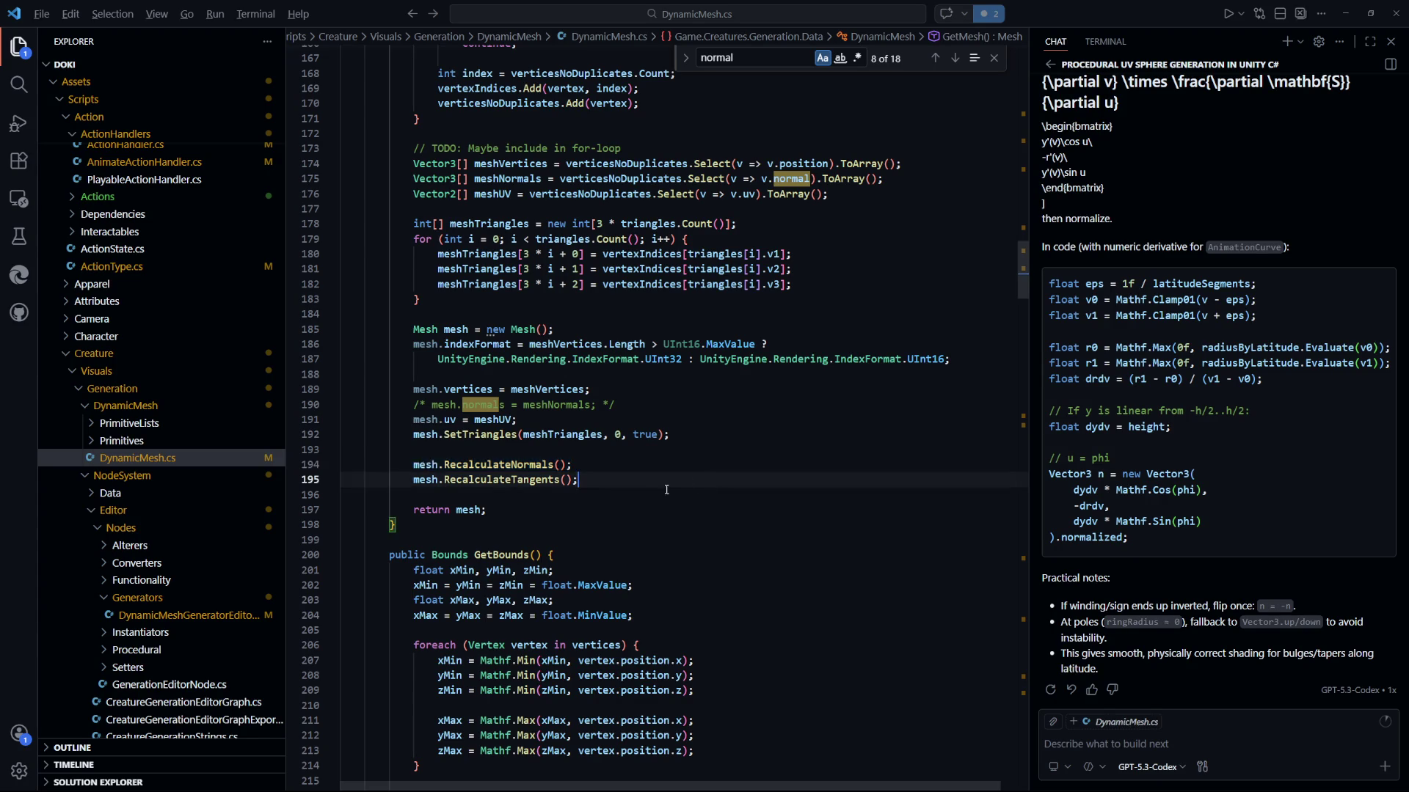
key(alt+Tab)
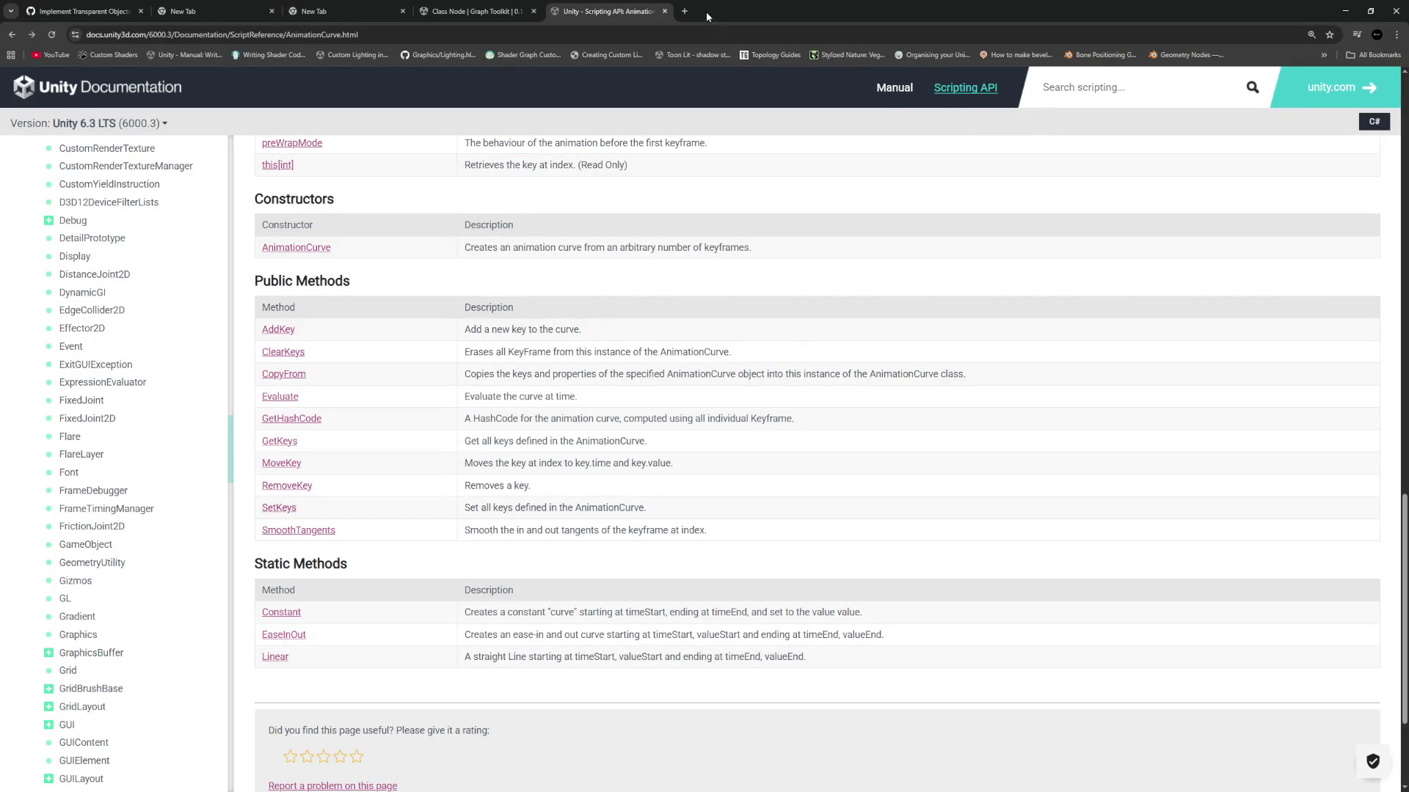
Search 'mesh unity' in a new Chrome tab to reach the Unity Scripting API Mesh page.
click(687, 10)
text(mesh unity)
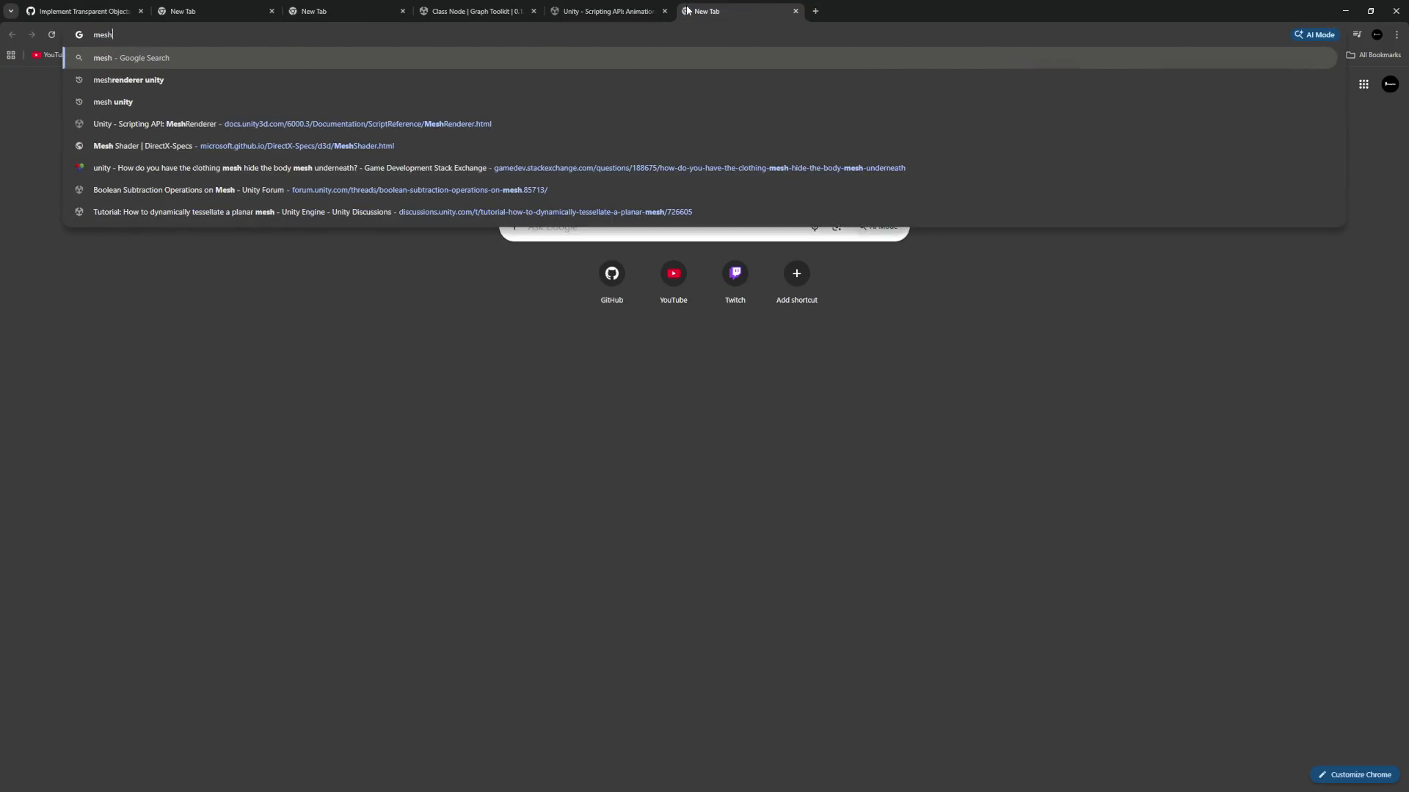
key(Return)
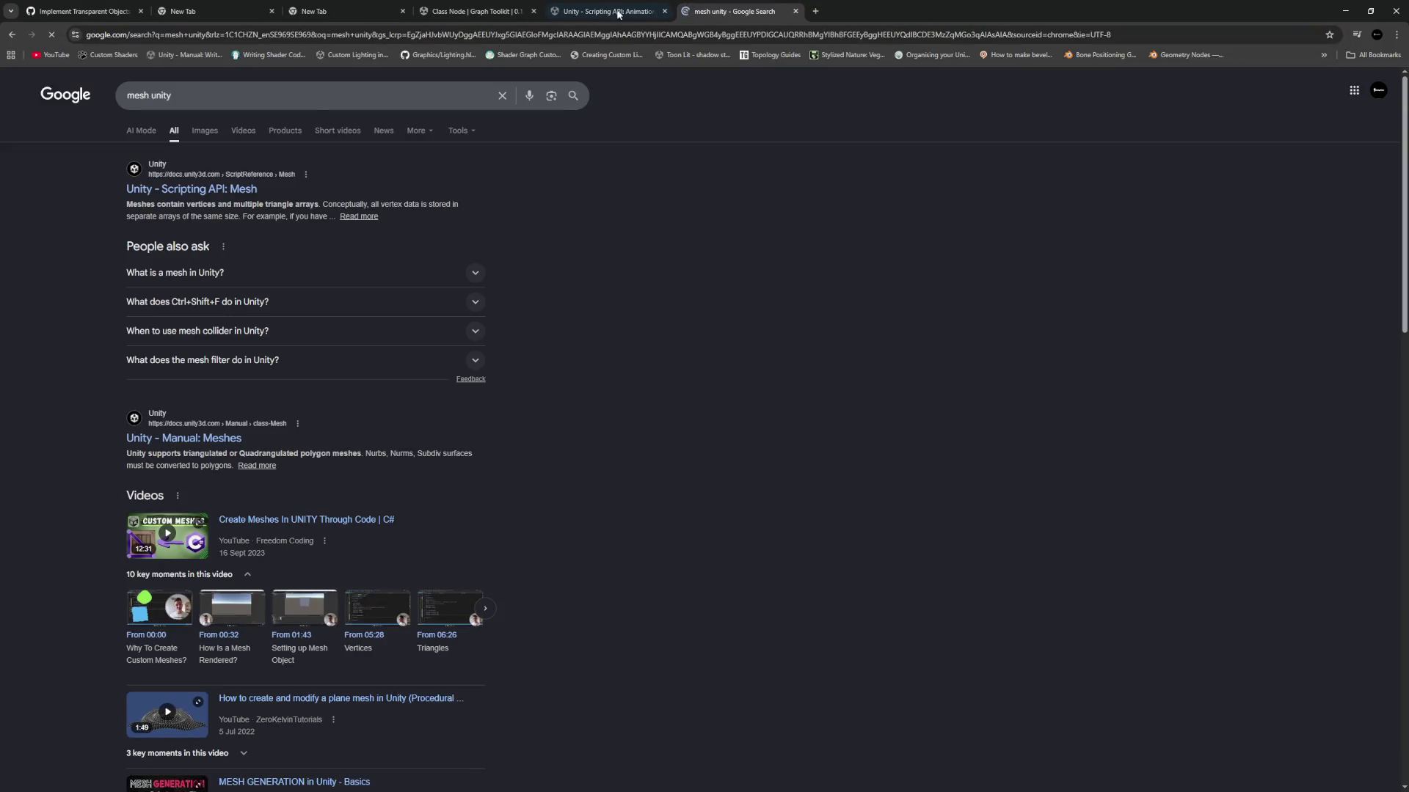
key(alt+Tab)
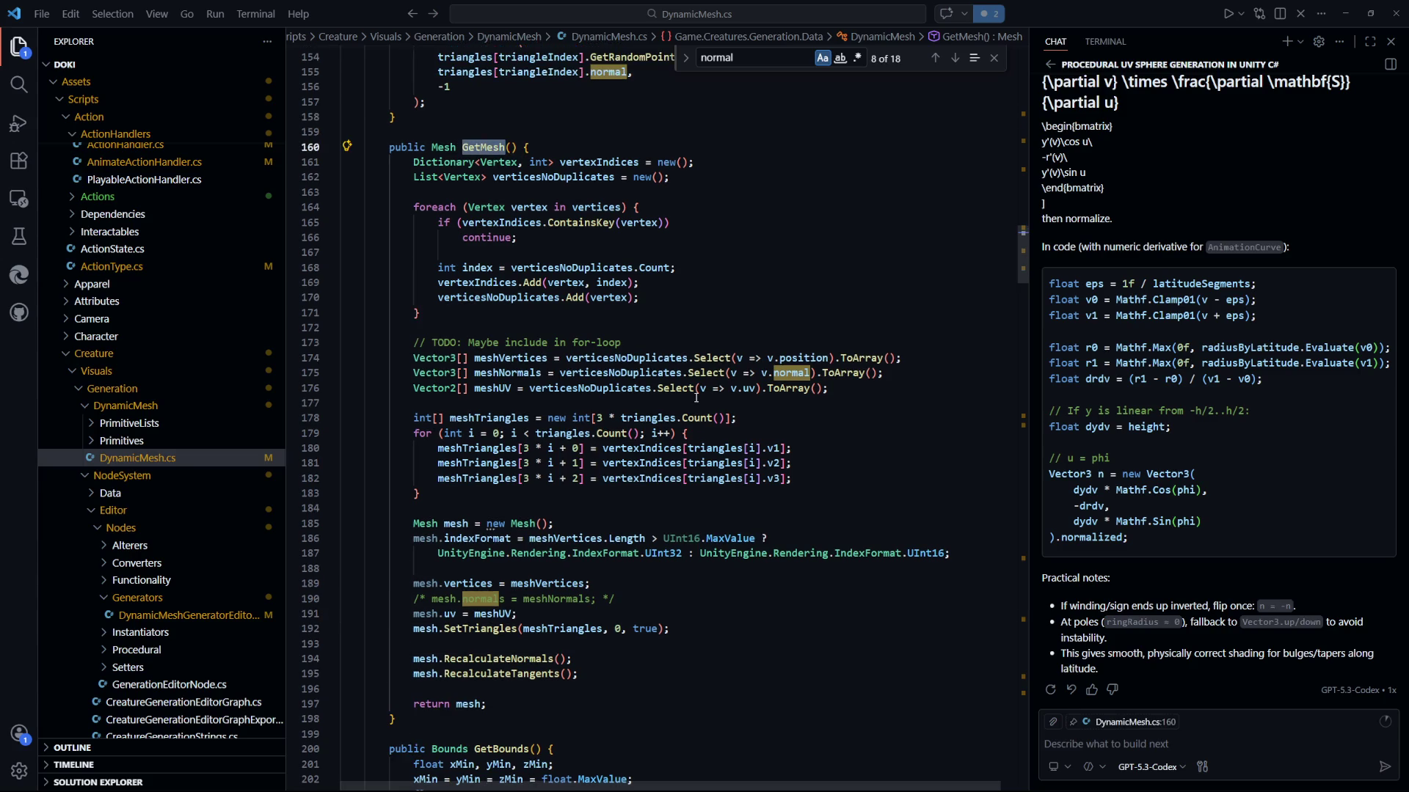
scroll(696, 396, down, 1)
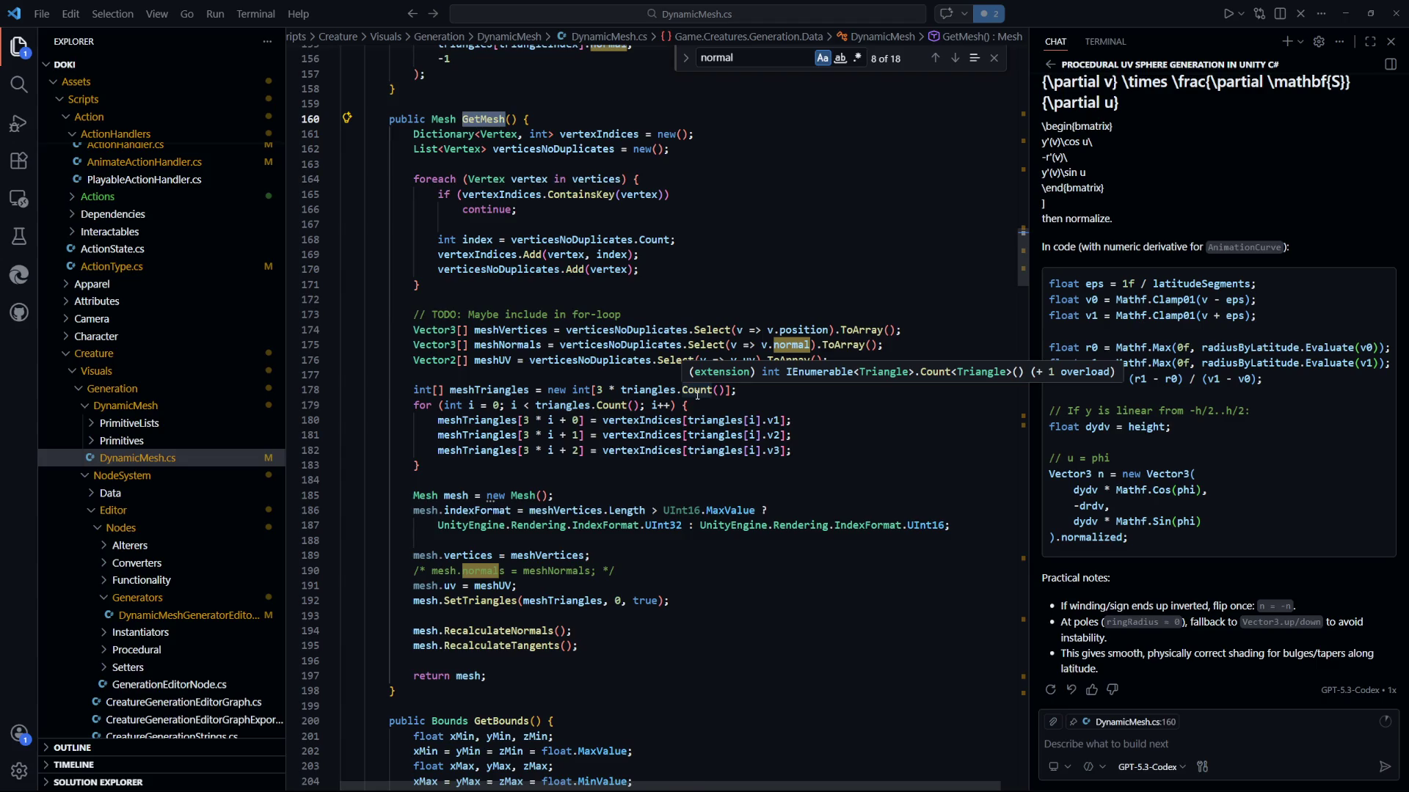
scroll(696, 397, down, 2)
key(alt+Tab)
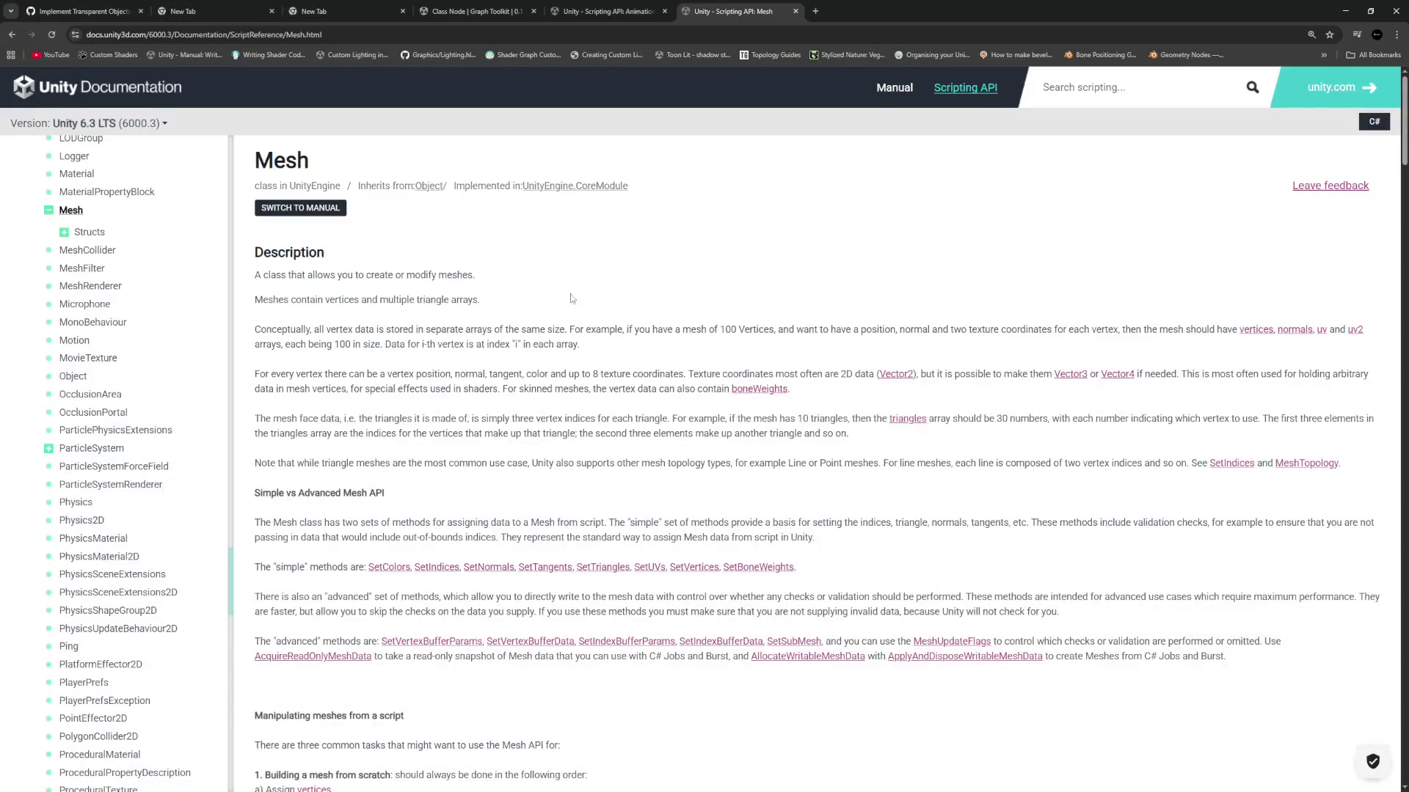
Find RecalculateNormals on the Mesh page and open its method reference.
scroll(576, 302, down, 20)
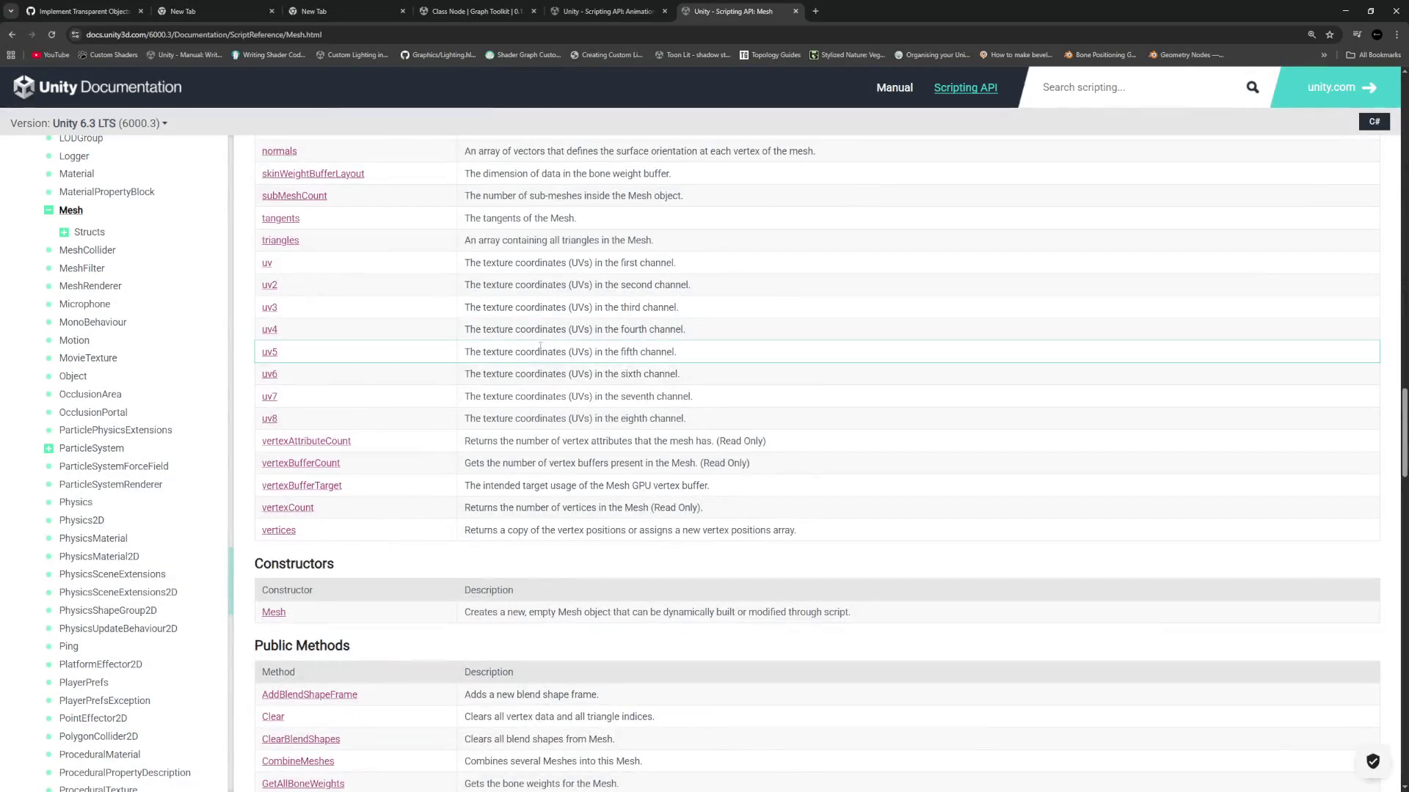
key(ctrl+f)
text(reca)
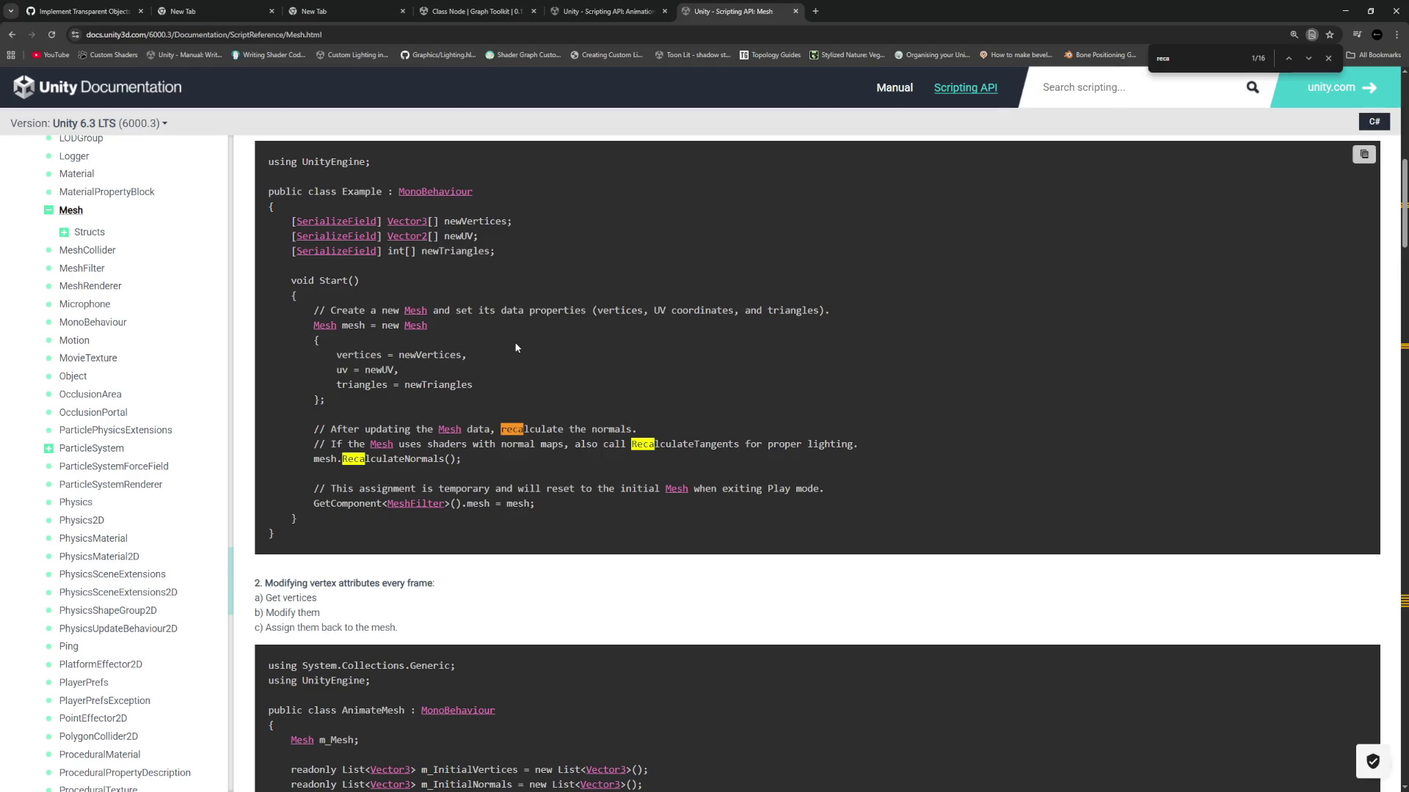
text(lcu)
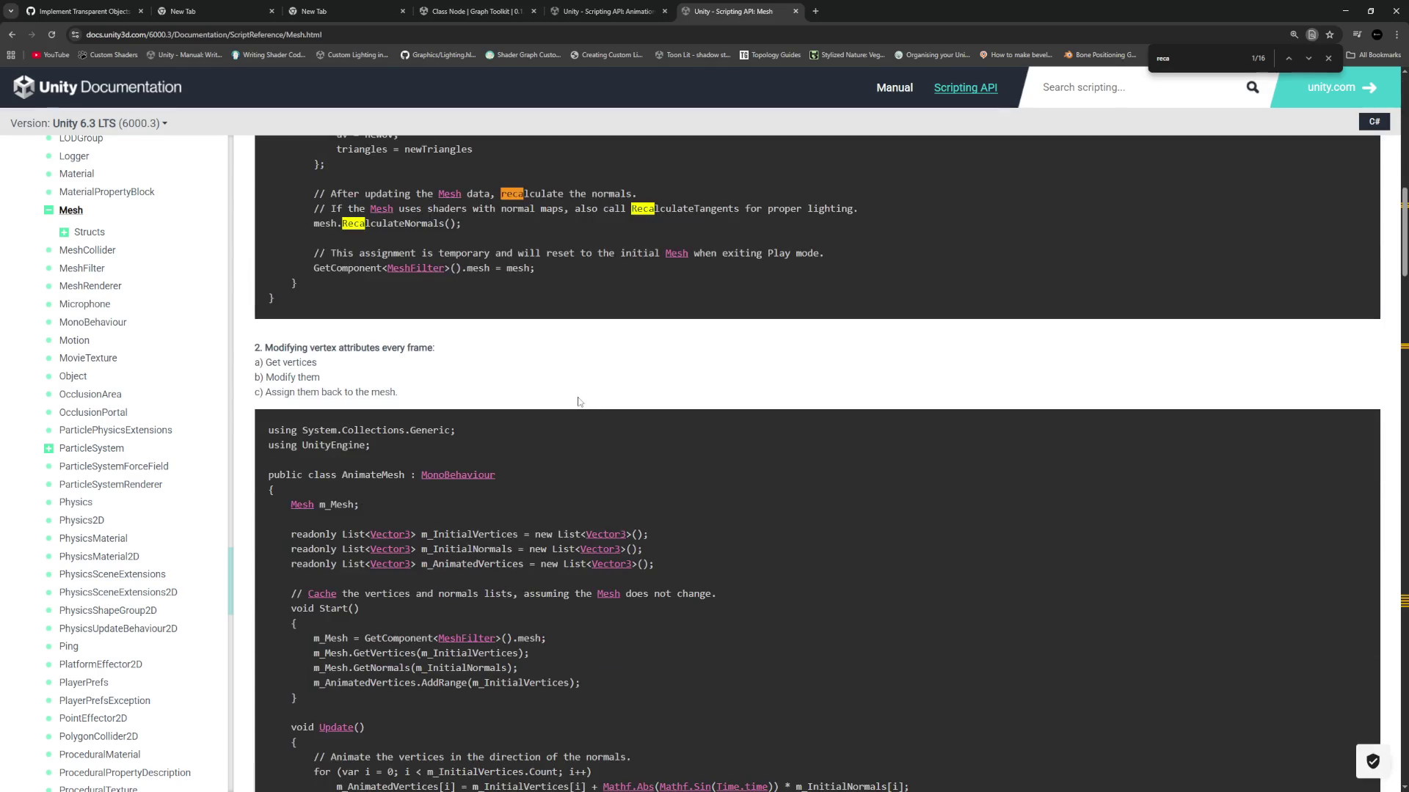
key(Return)
key(Return)
key(Return)
key(Return)
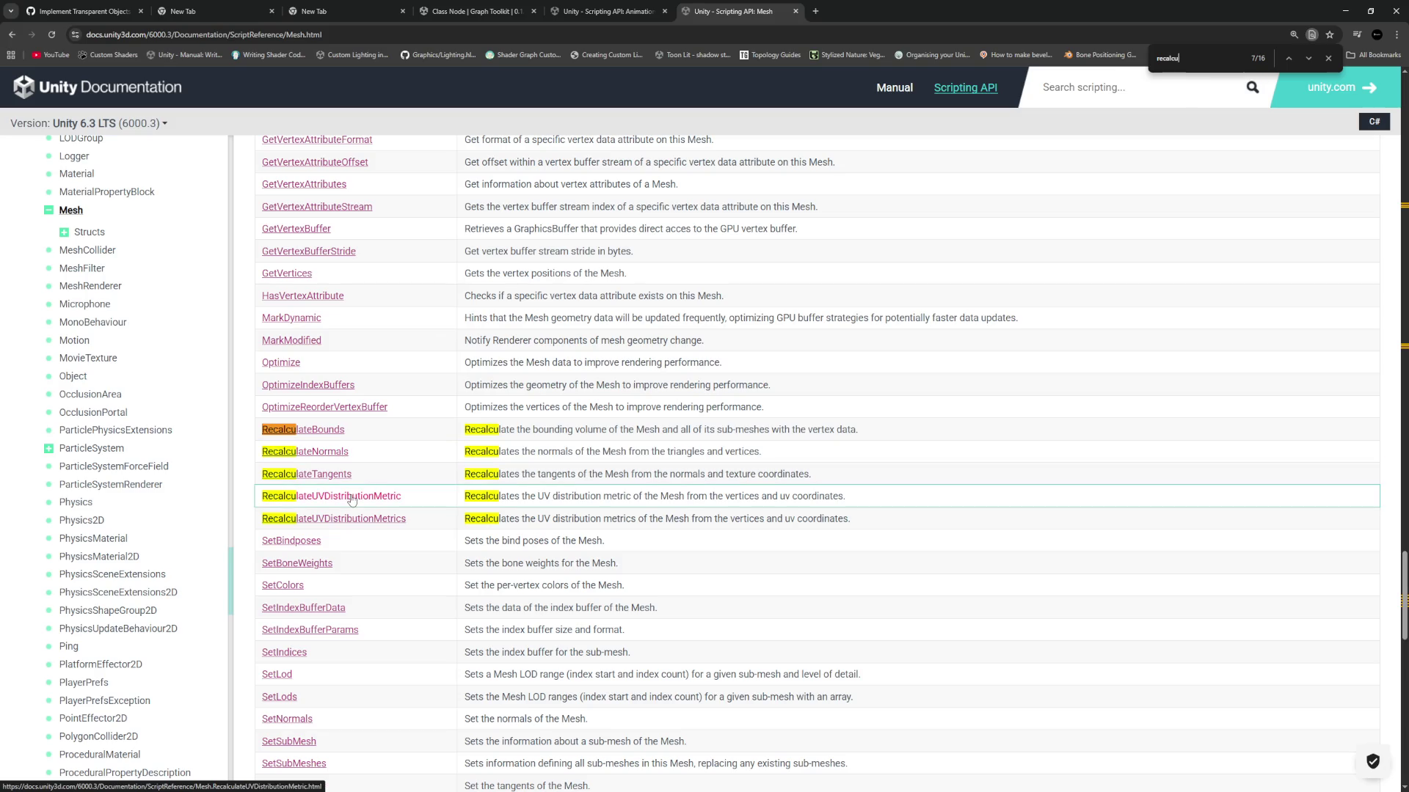
click(305, 452)
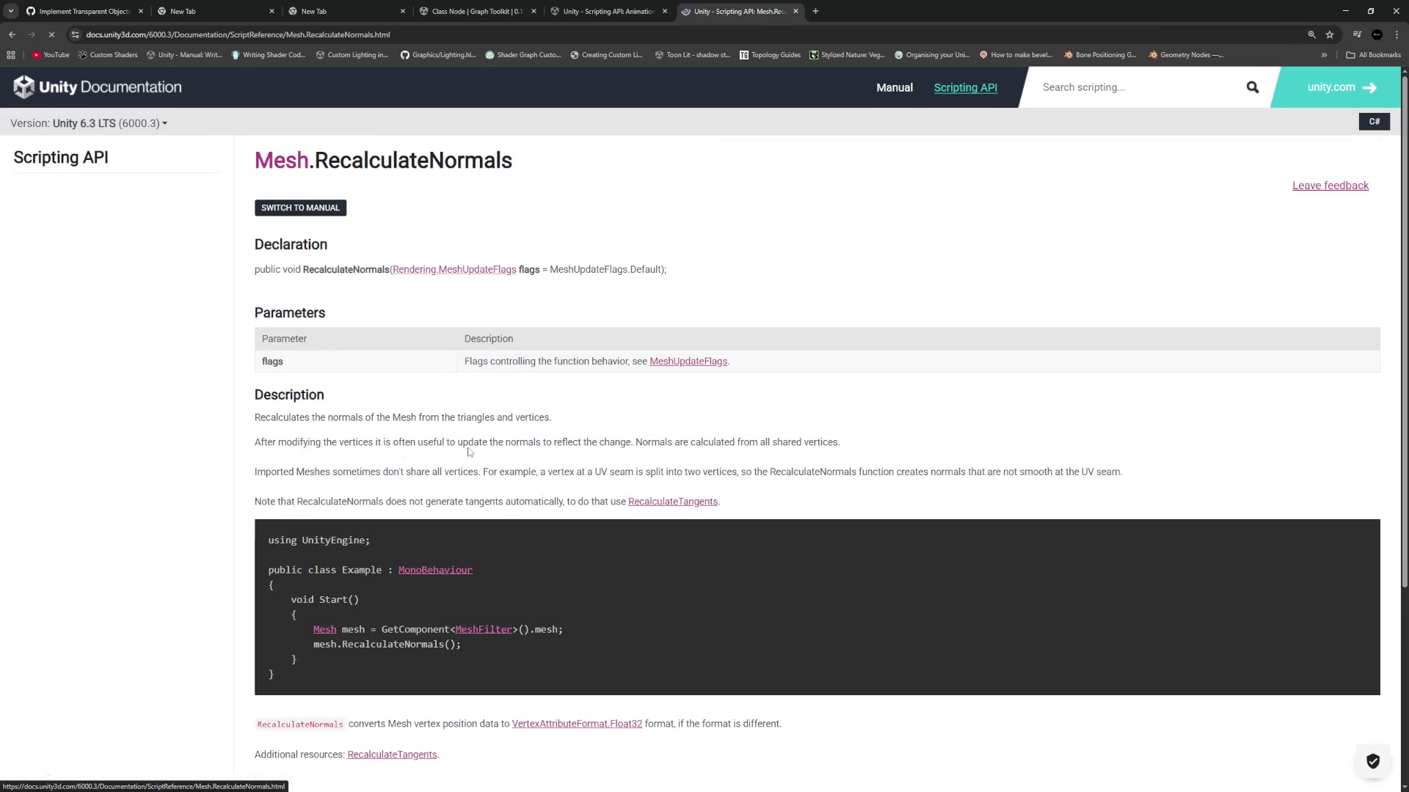
Highlight the RecalculateNormals sentence about shared vertices, then return to DynamicMesh.cs.
mouse_move(267, 441)
mouse_down()
mouse_move(865, 439)
mouse_move(291, 442)
mouse_up()
click(311, 441)
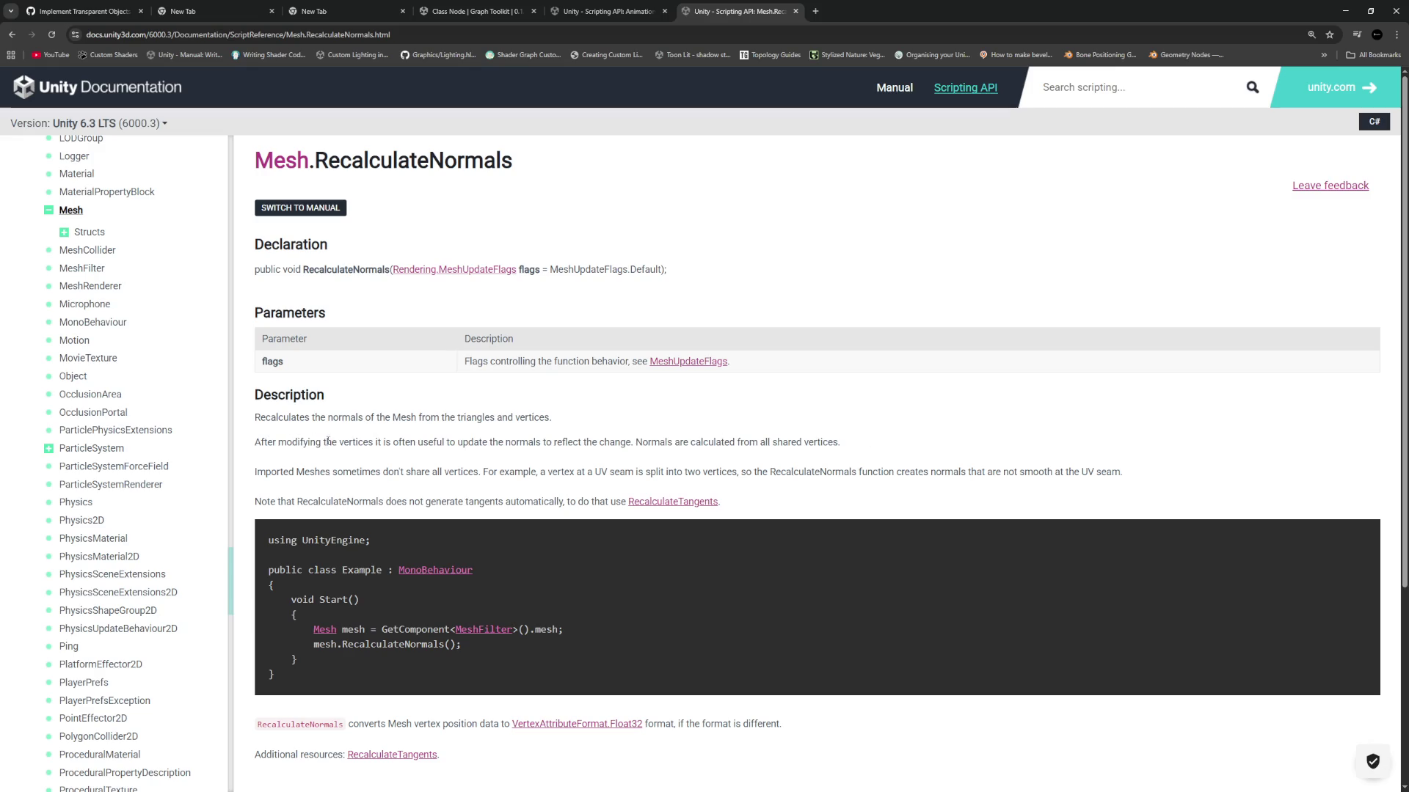
drag(876, 458, 463, 454)
click(370, 461)
drag(843, 443, 267, 442)
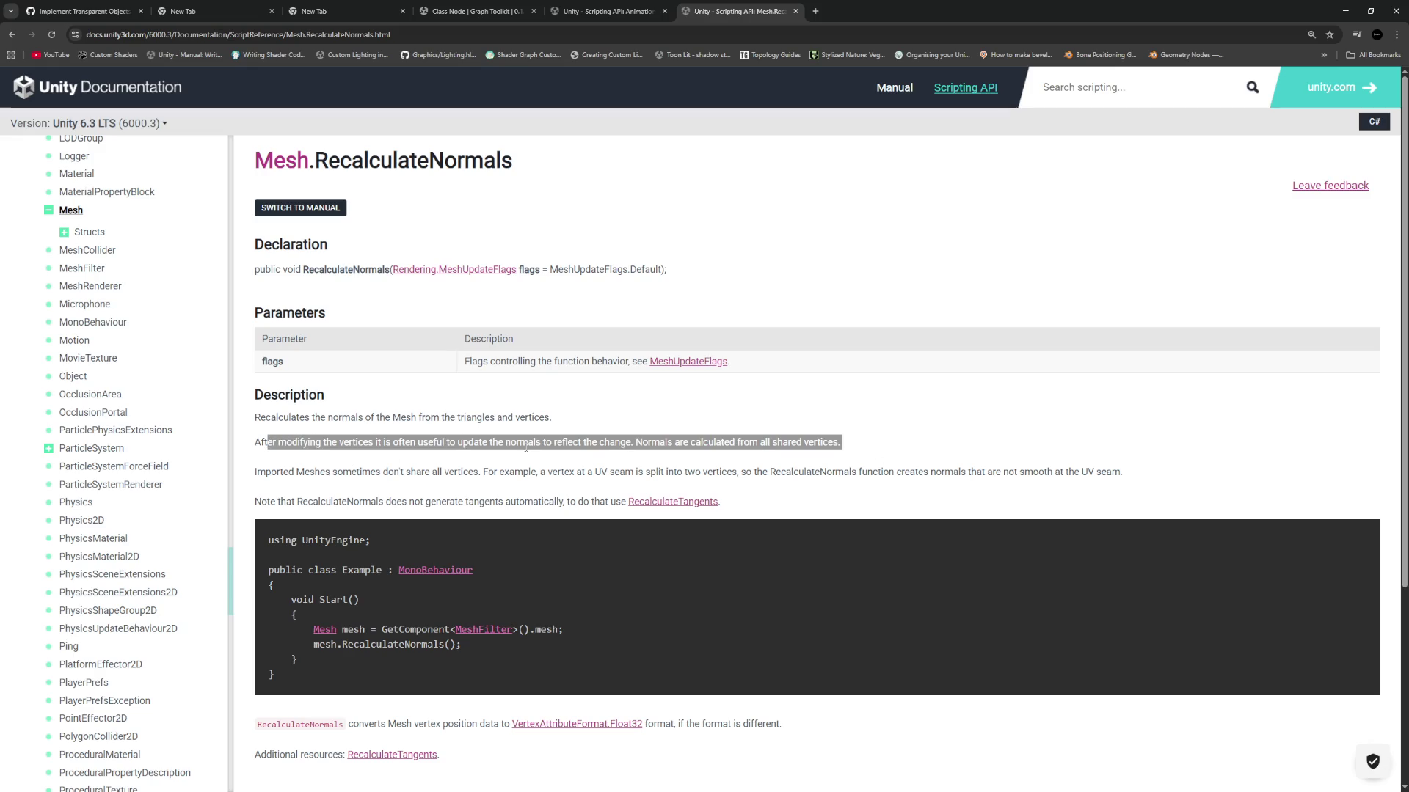
click(697, 456)
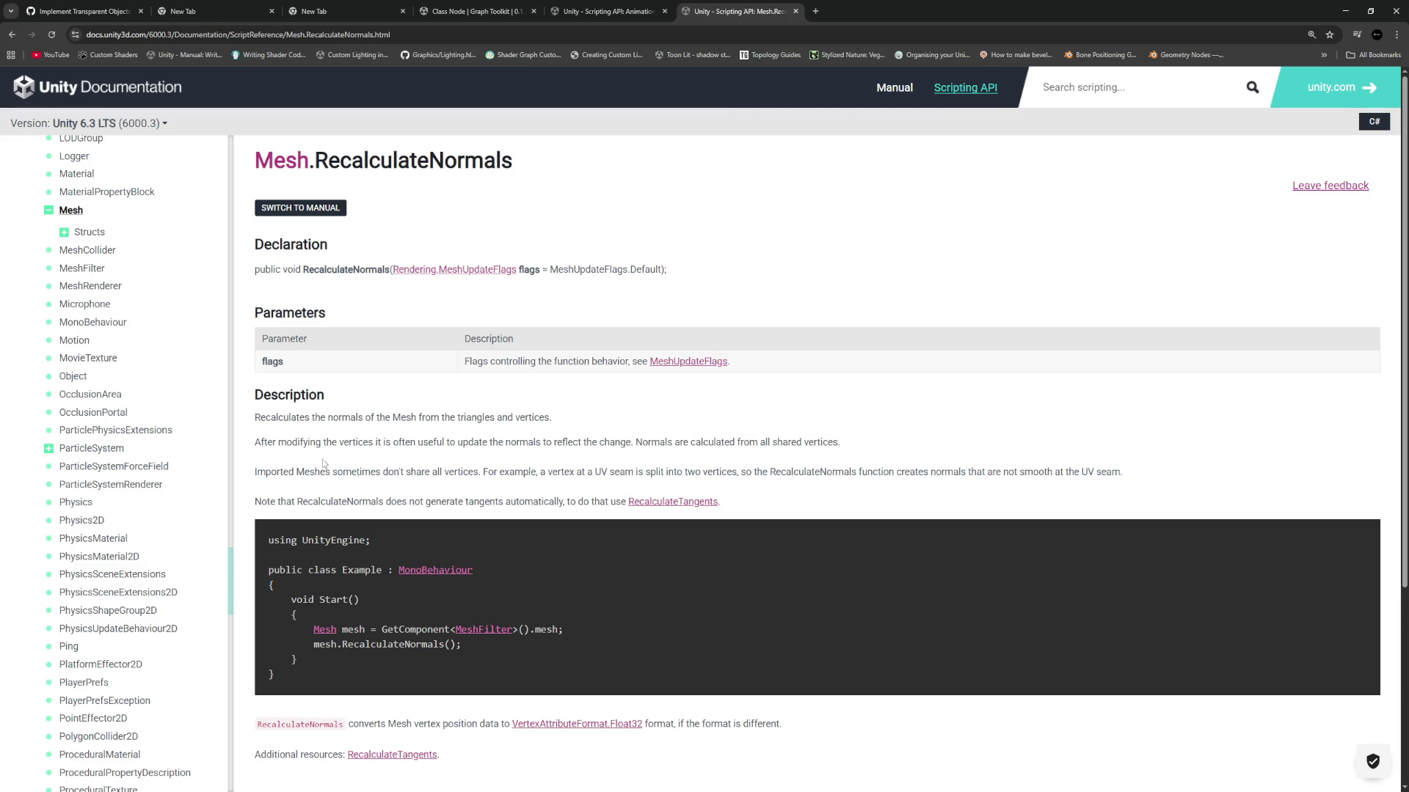
drag(843, 442, 260, 442)
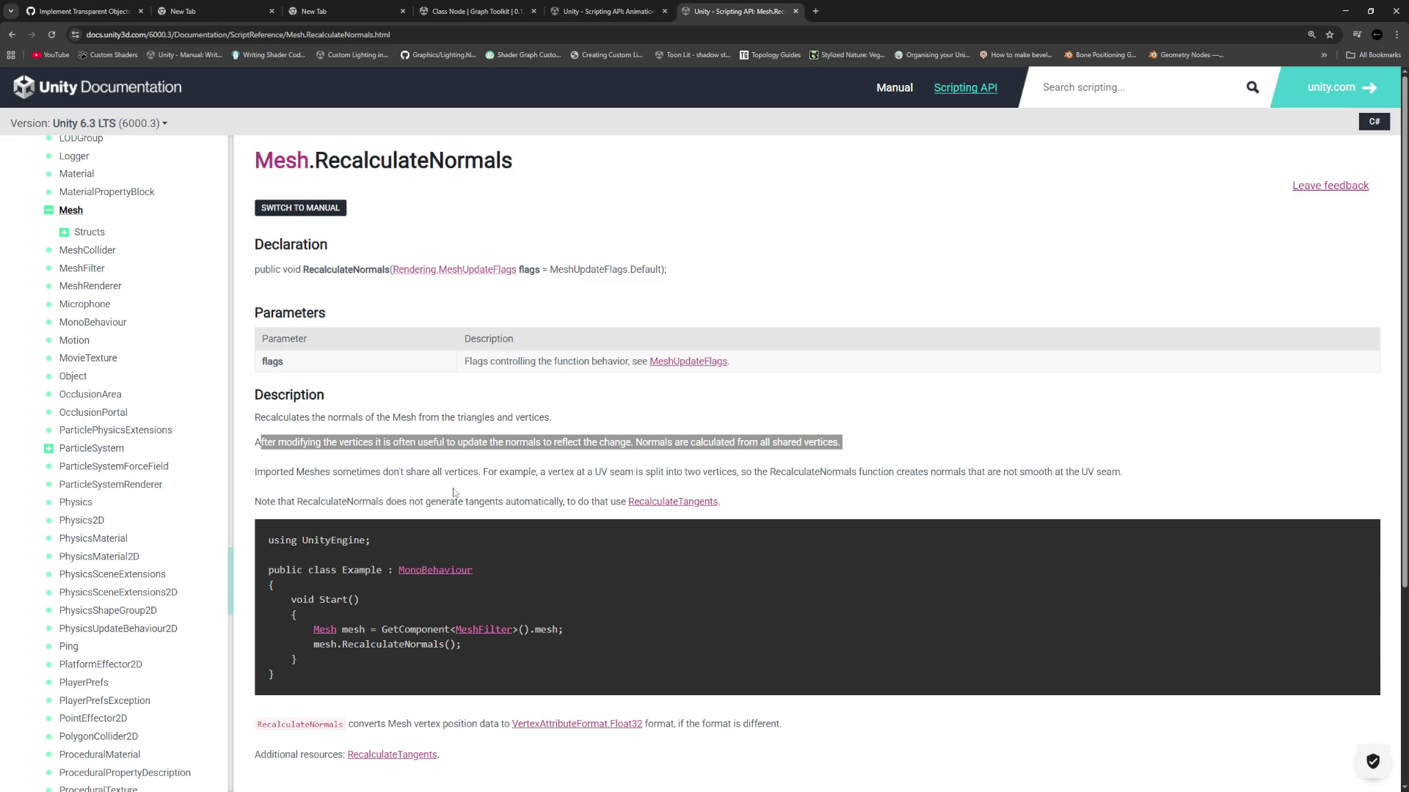
key(alt+Tab)
key(ctrl+z)
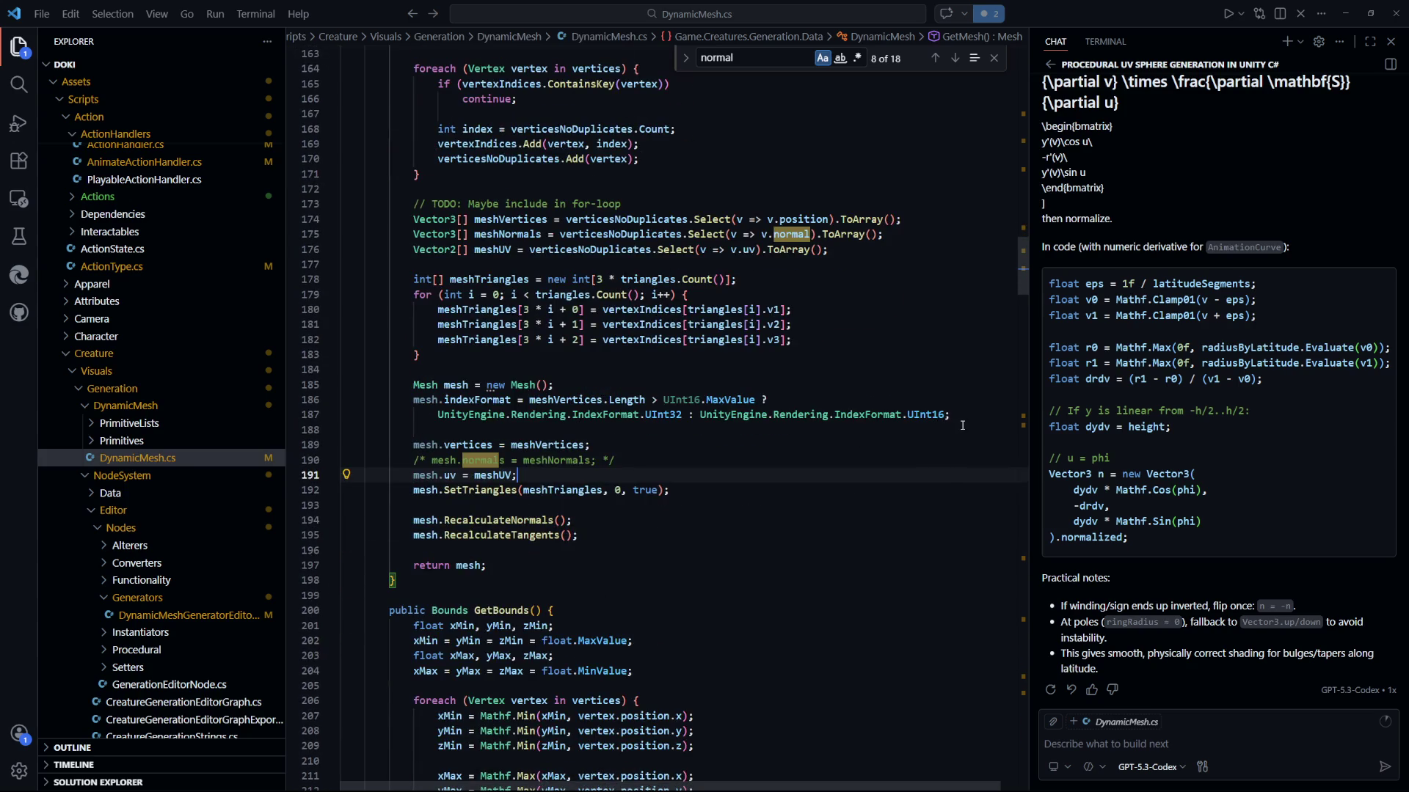
Switch to the Unity editor to view the blob's world-normal debug colours.
key(alt+Tab)
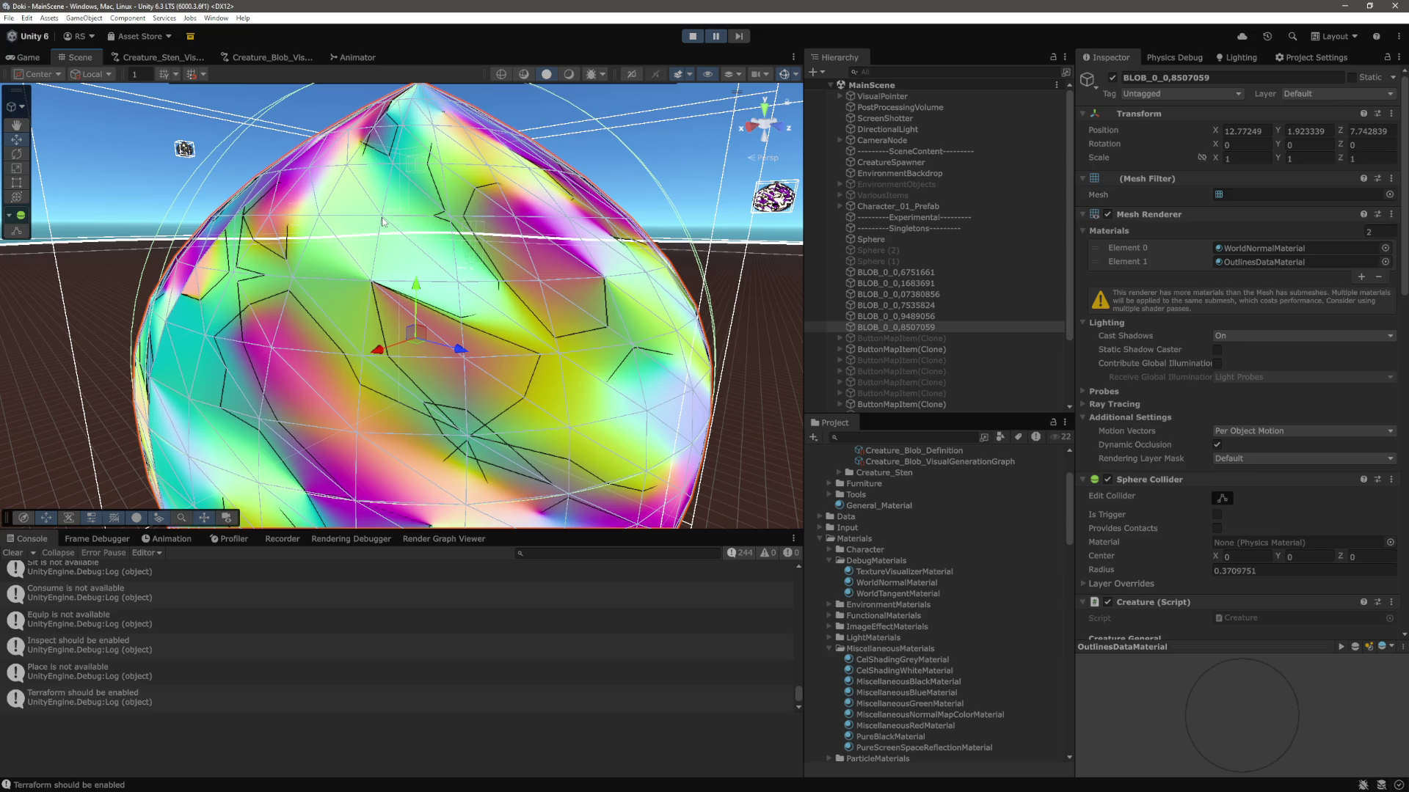
Assign PrototypeGrayMaterial to the blob's Mesh Renderer Element 0 and reselect BLOB_0_0,8507059.
scroll(469, 290, down, 3)
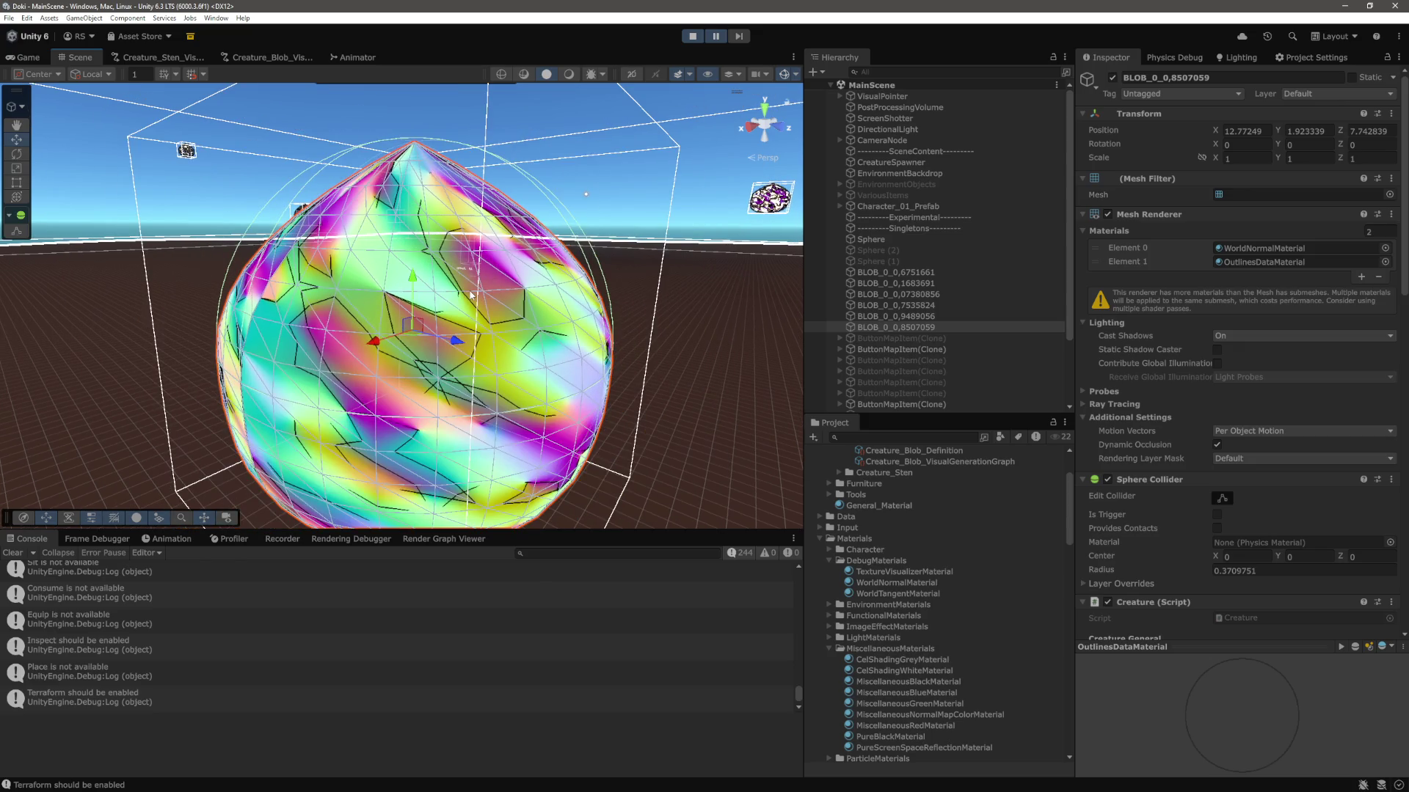
scroll(470, 294, up, 5)
scroll(470, 293, down, 3)
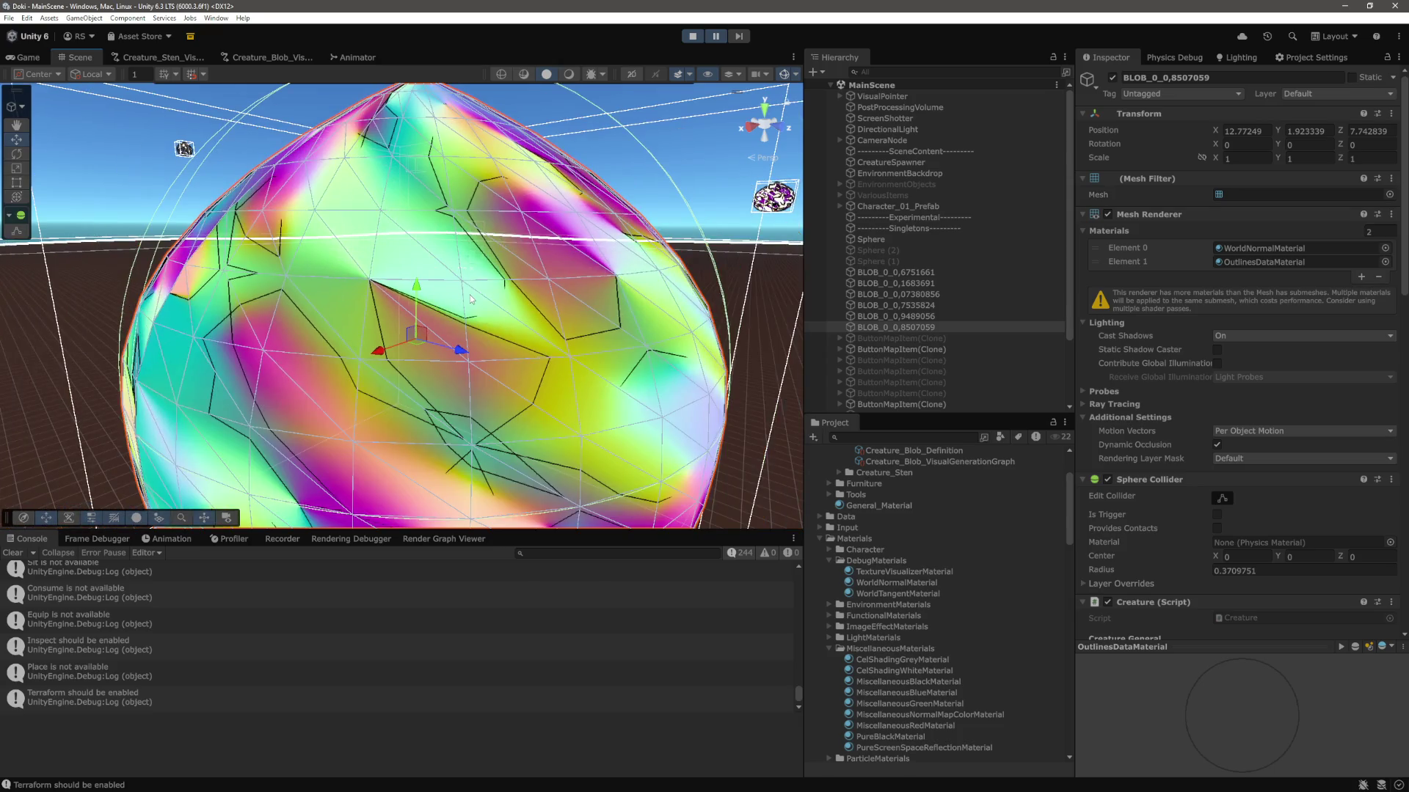
scroll(473, 294, down, 2)
scroll(474, 297, up, 2)
scroll(986, 625, down, 10)
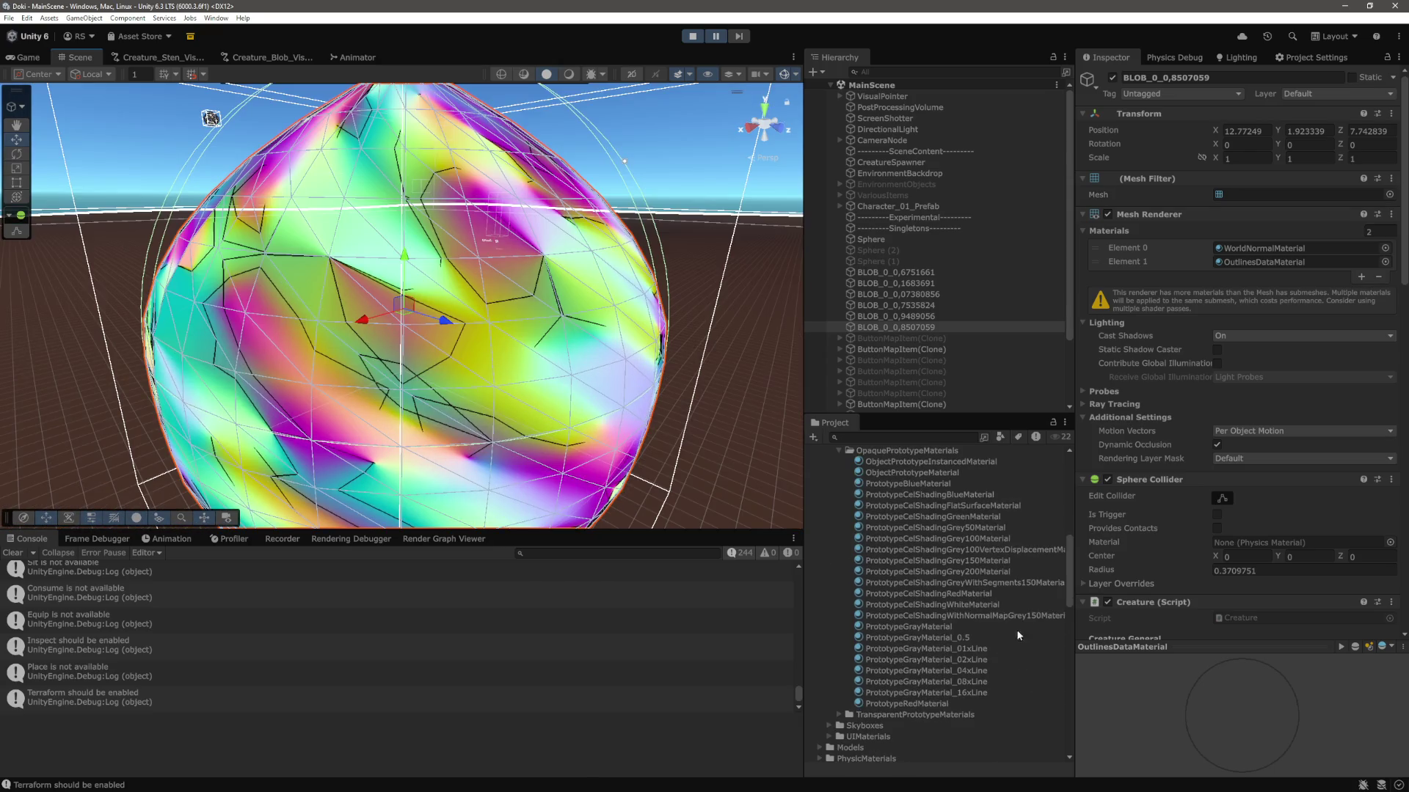
mouse_move(924, 622)
mouse_down()
mouse_move(1368, 343)
mouse_move(1288, 254)
mouse_up()
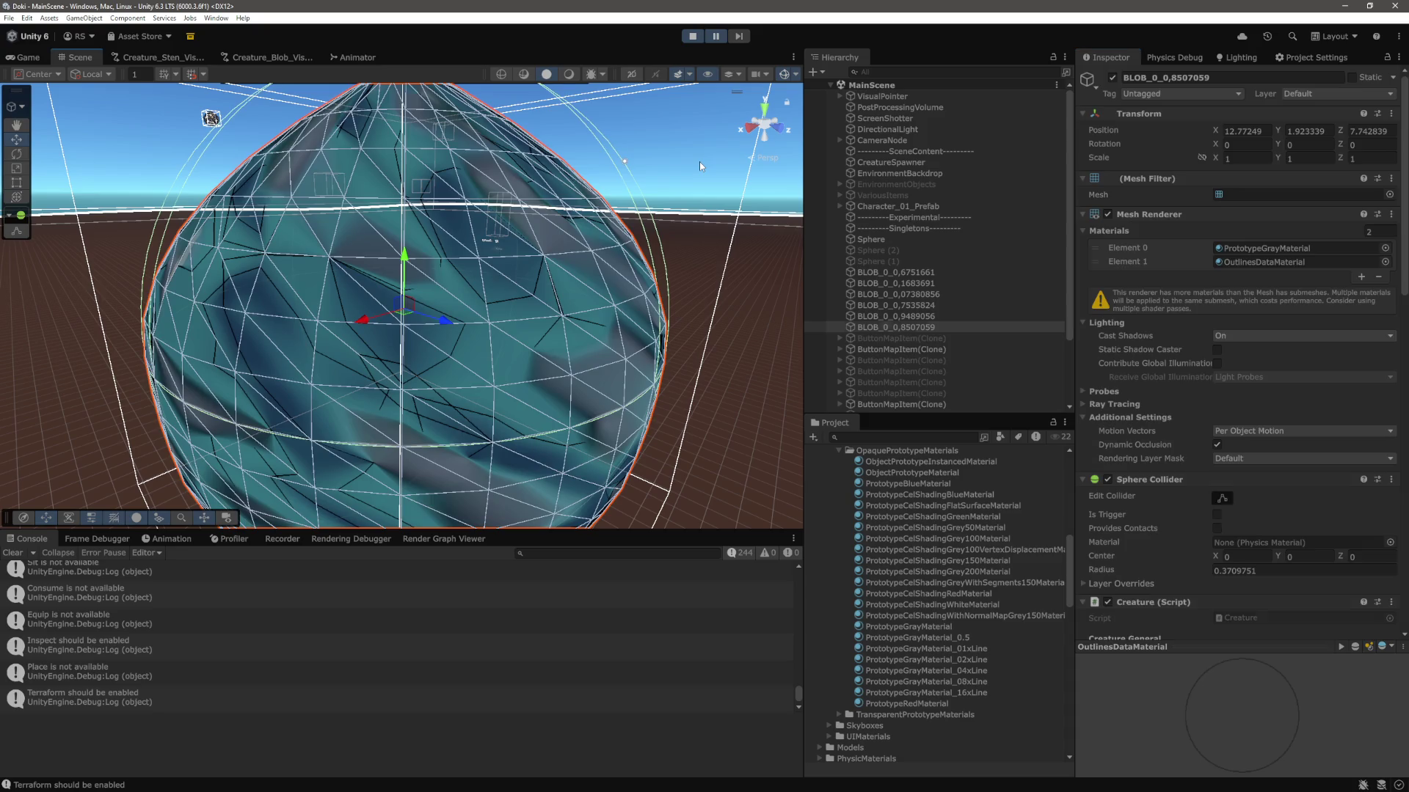
click(698, 161)
scroll(669, 203, down, 2)
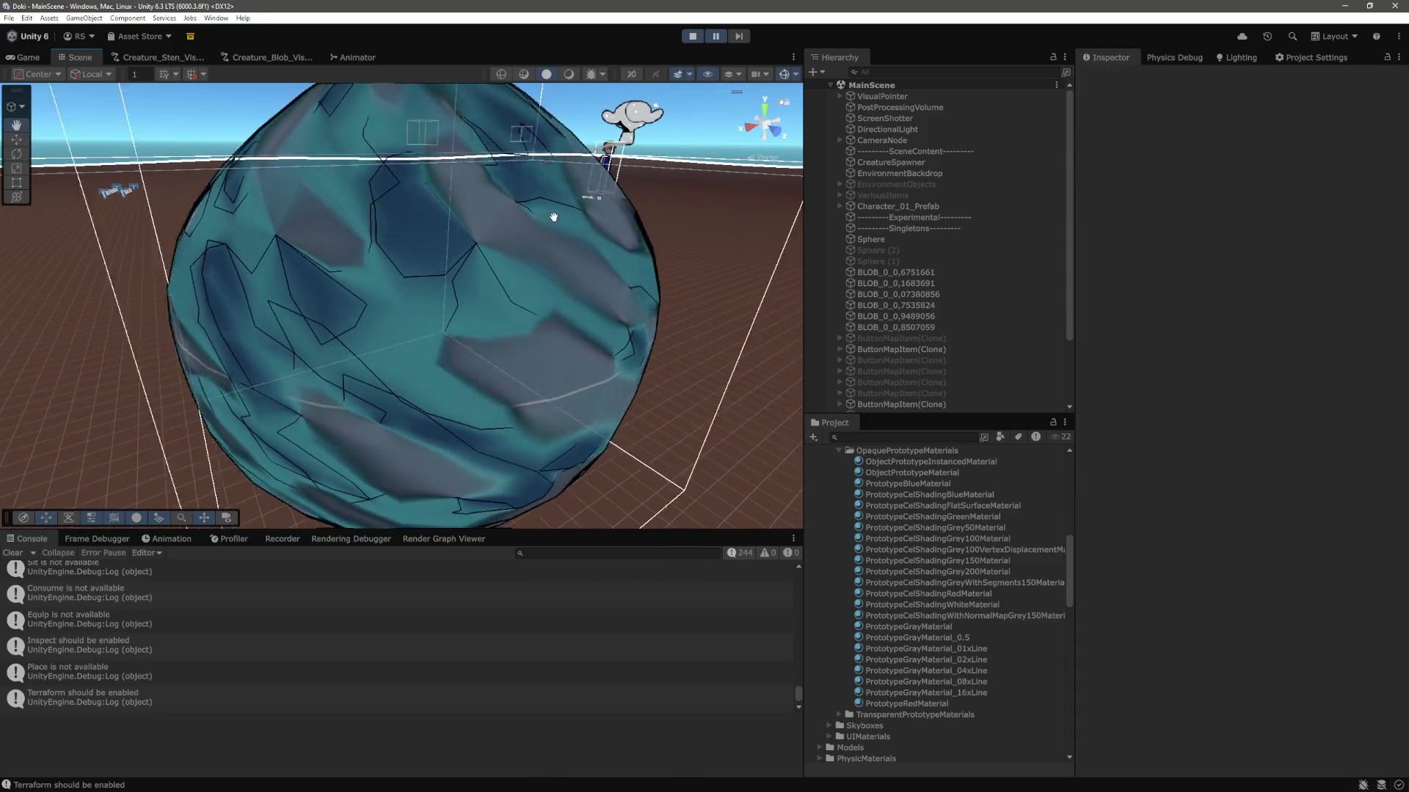
scroll(525, 212, down, 4)
click(468, 313)
Inspect PrototypeGrayMaterial, expand TransparentPrototypeMaterials, and select blob BLOB_0_0,9489056.
scroll(603, 287, up, 5)
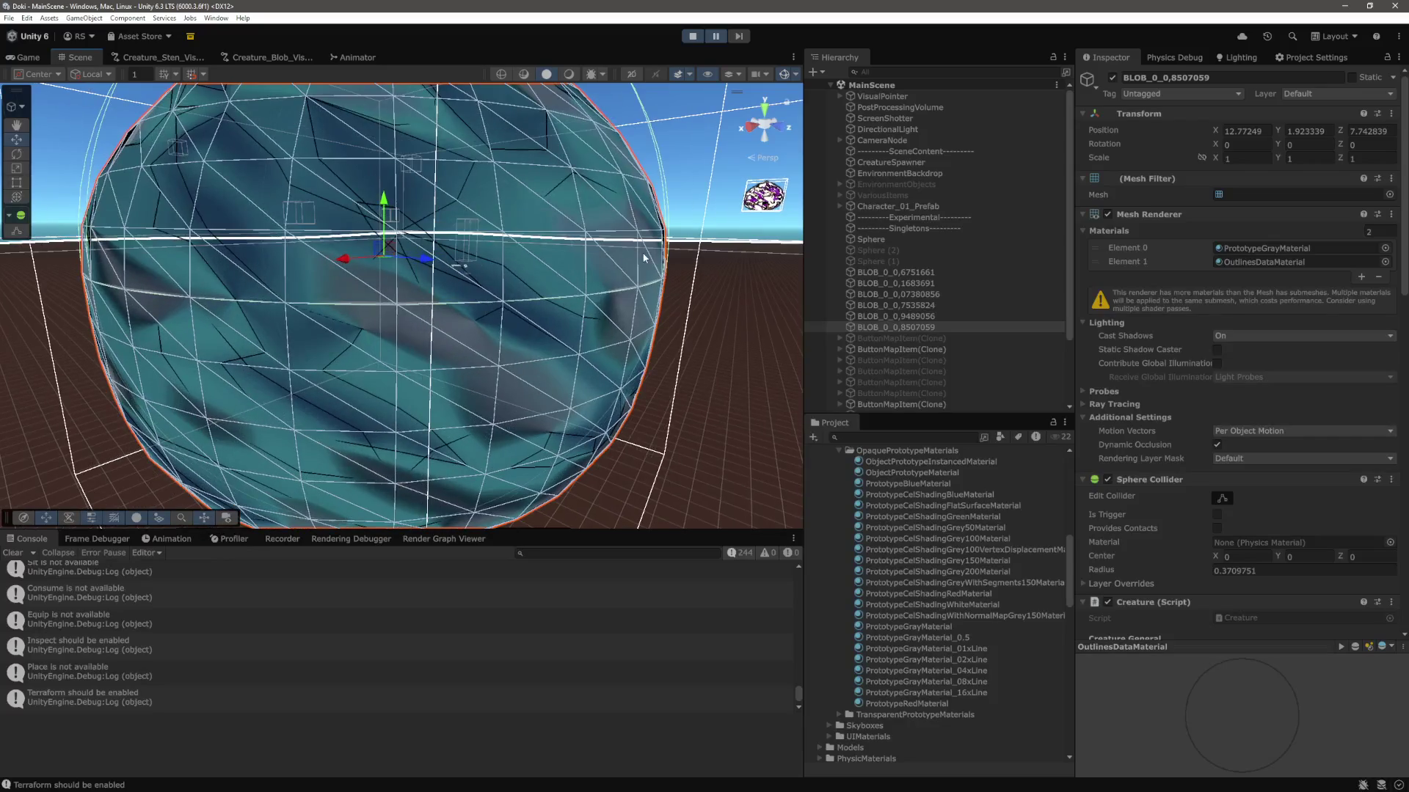
scroll(601, 287, down, 2)
scroll(1327, 575, down, 10)
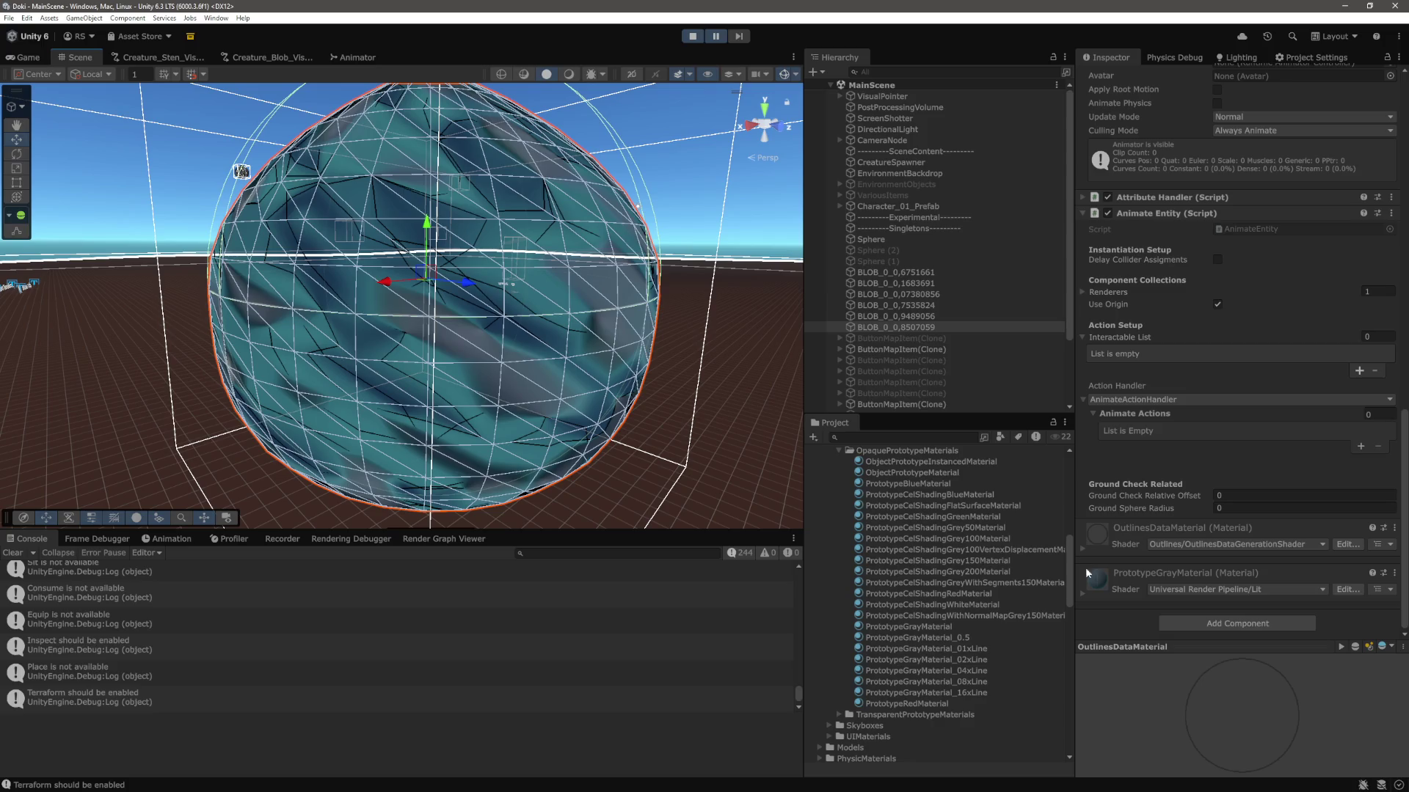
click(1083, 592)
scroll(1239, 574, down, 10)
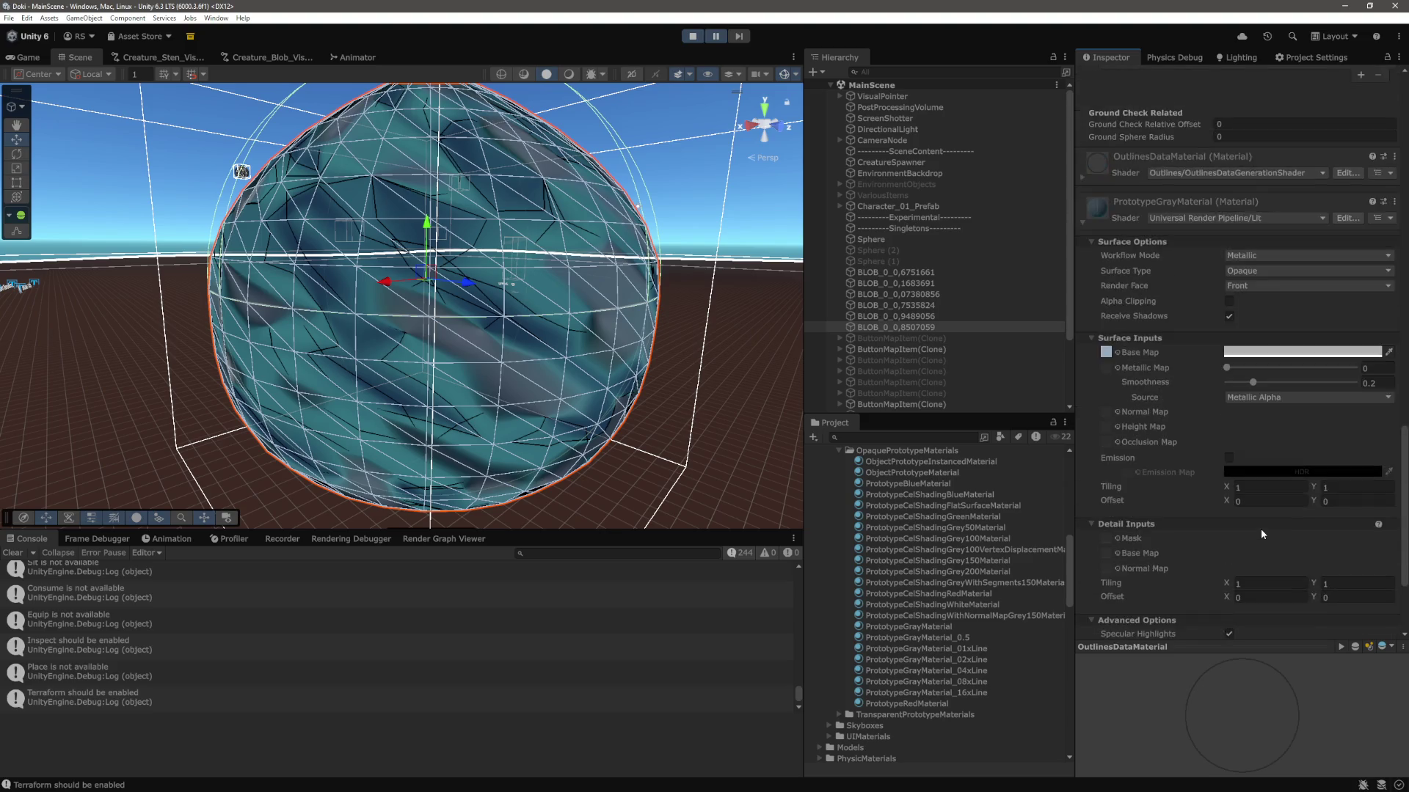
scroll(953, 584, up, 8)
scroll(954, 585, down, 9)
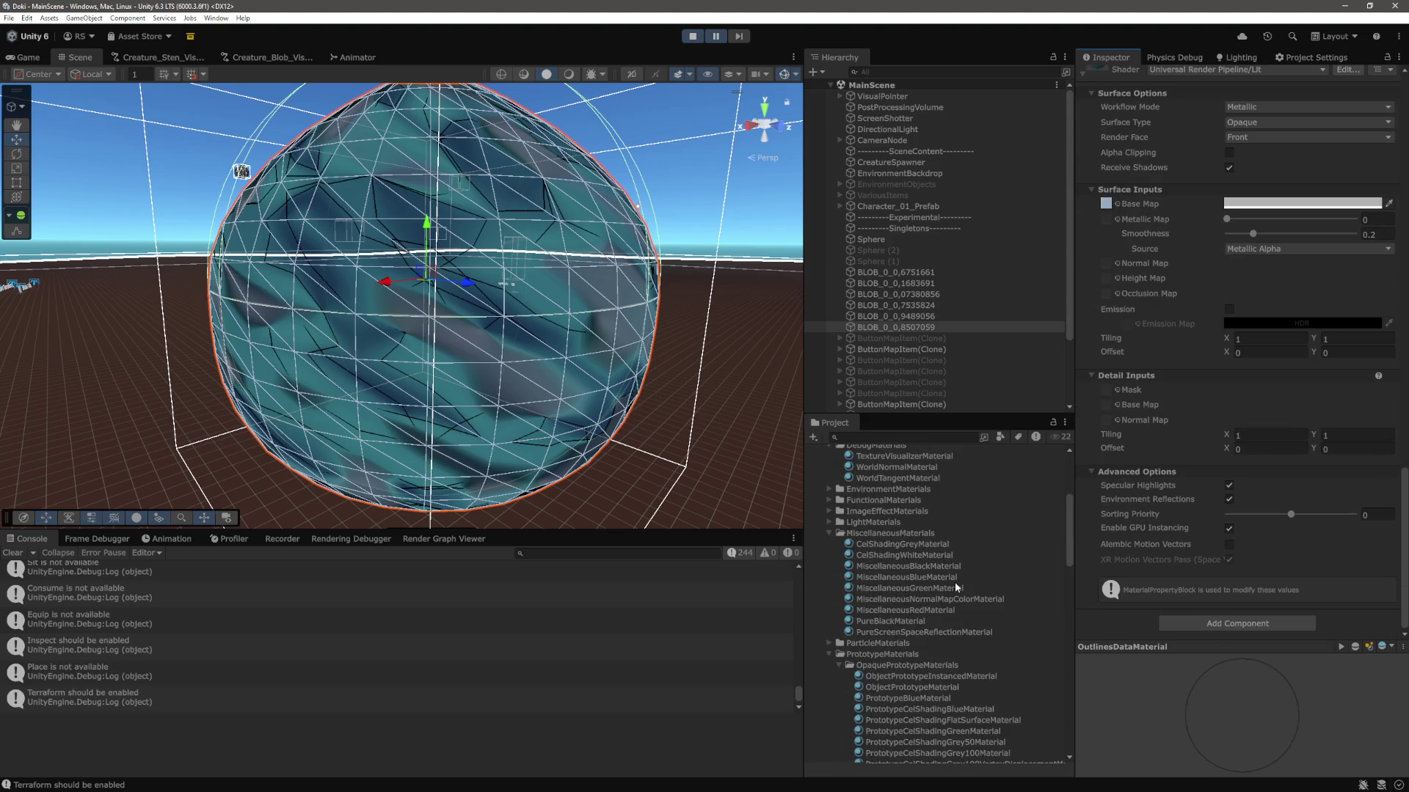
click(839, 542)
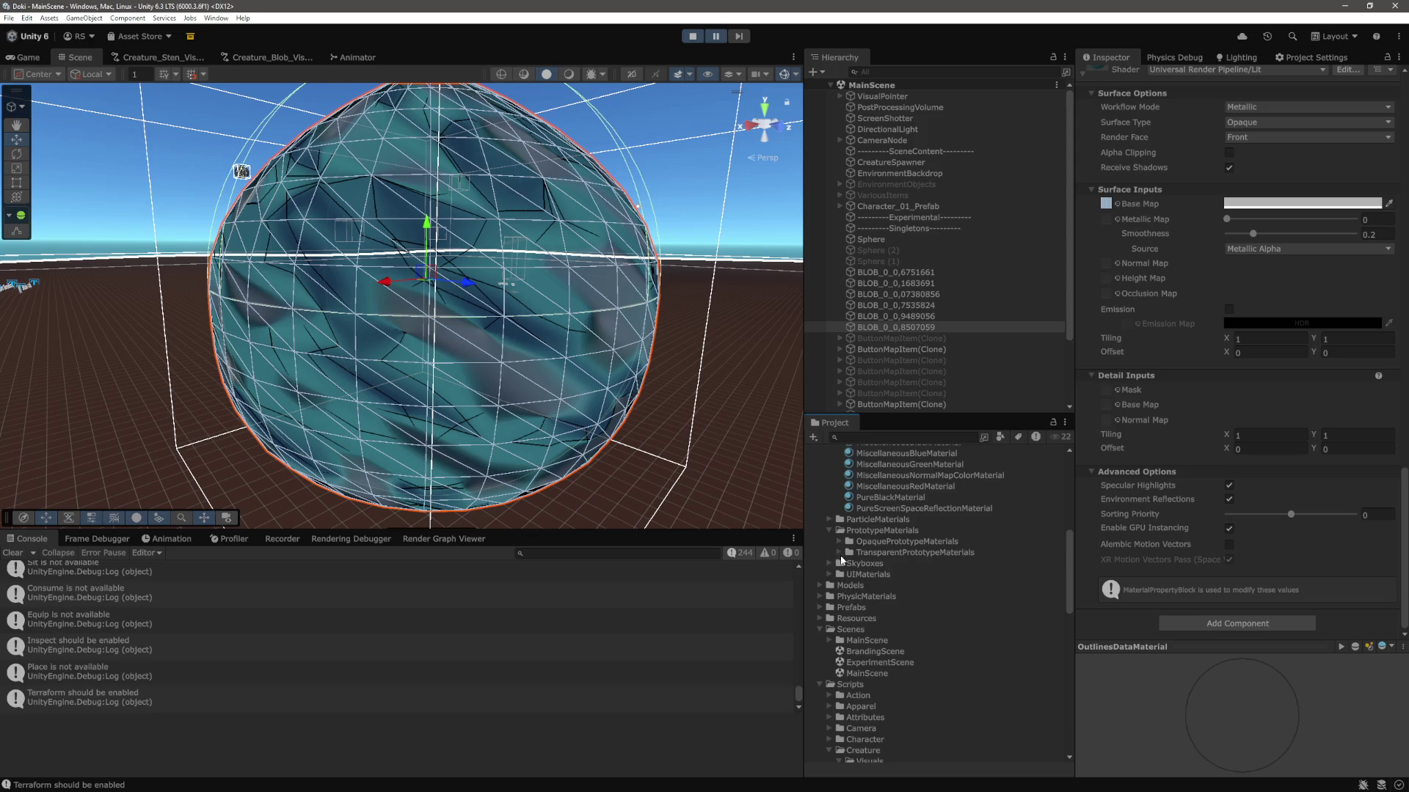
click(839, 553)
click(926, 320)
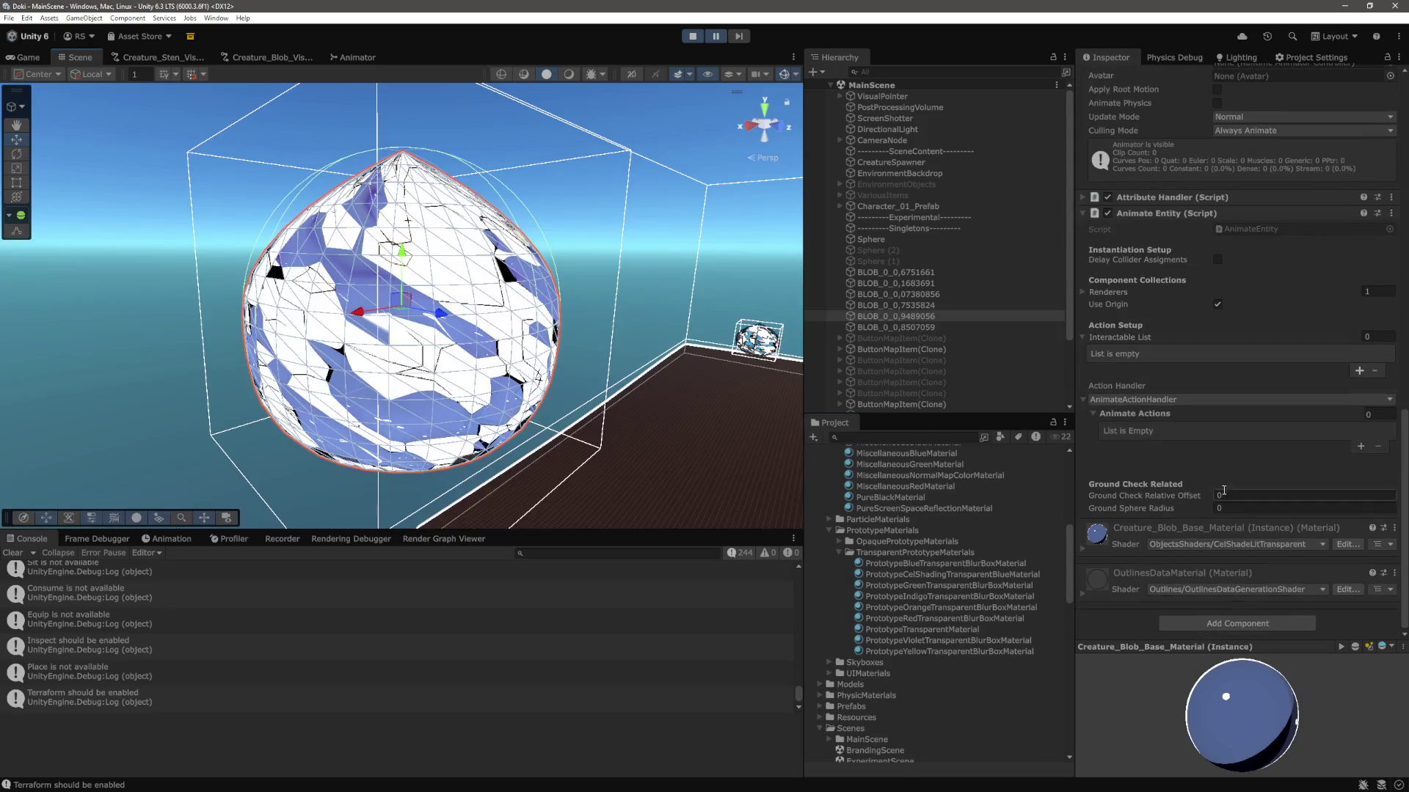
Expand the blob material's settings and set its Cull mode to Front.
click(1083, 546)
scroll(1247, 550, down, 1)
scroll(1332, 550, down, 10)
click(1372, 491)
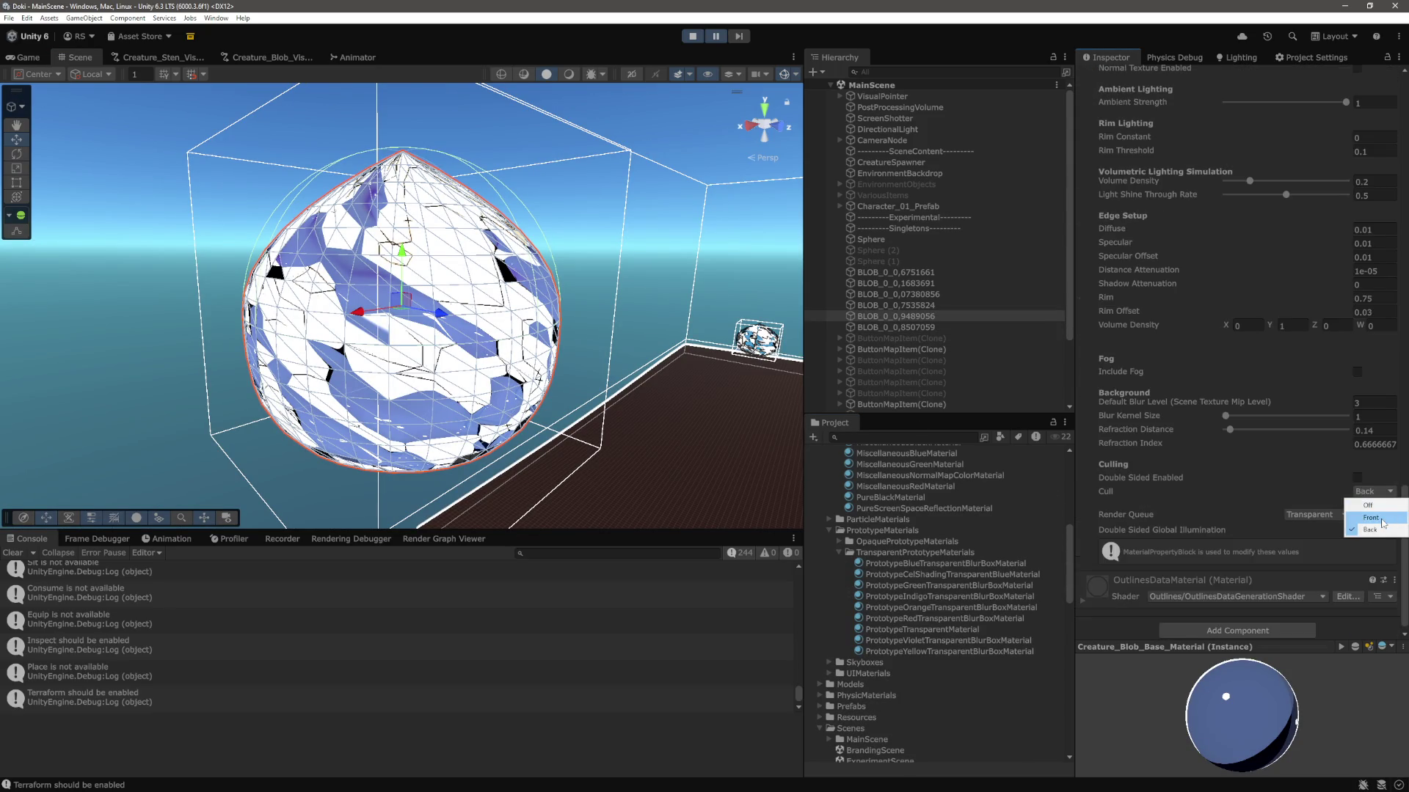
click(1375, 503)
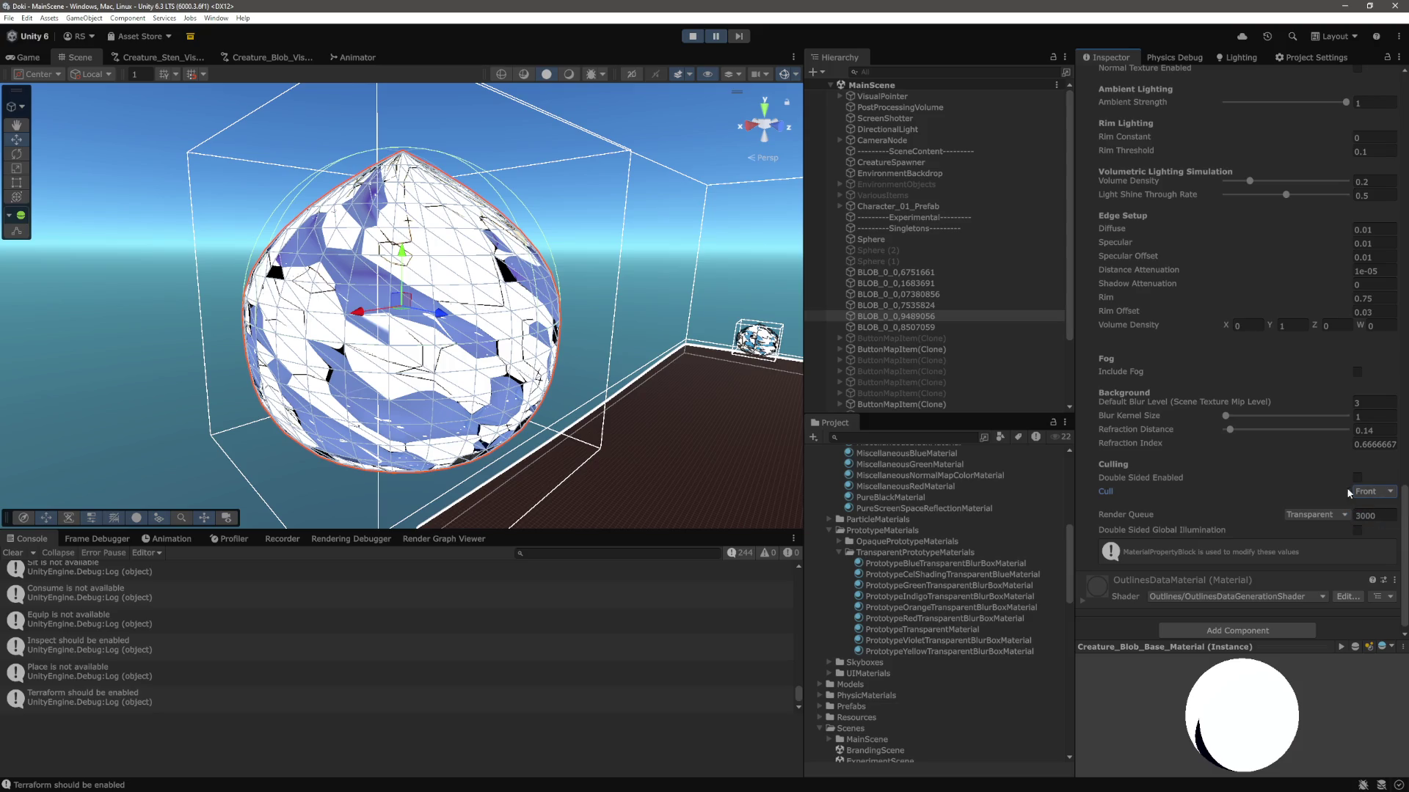
Reselect the blob BLOB_0_0,9489056 and frame it in the Scene view.
click(598, 250)
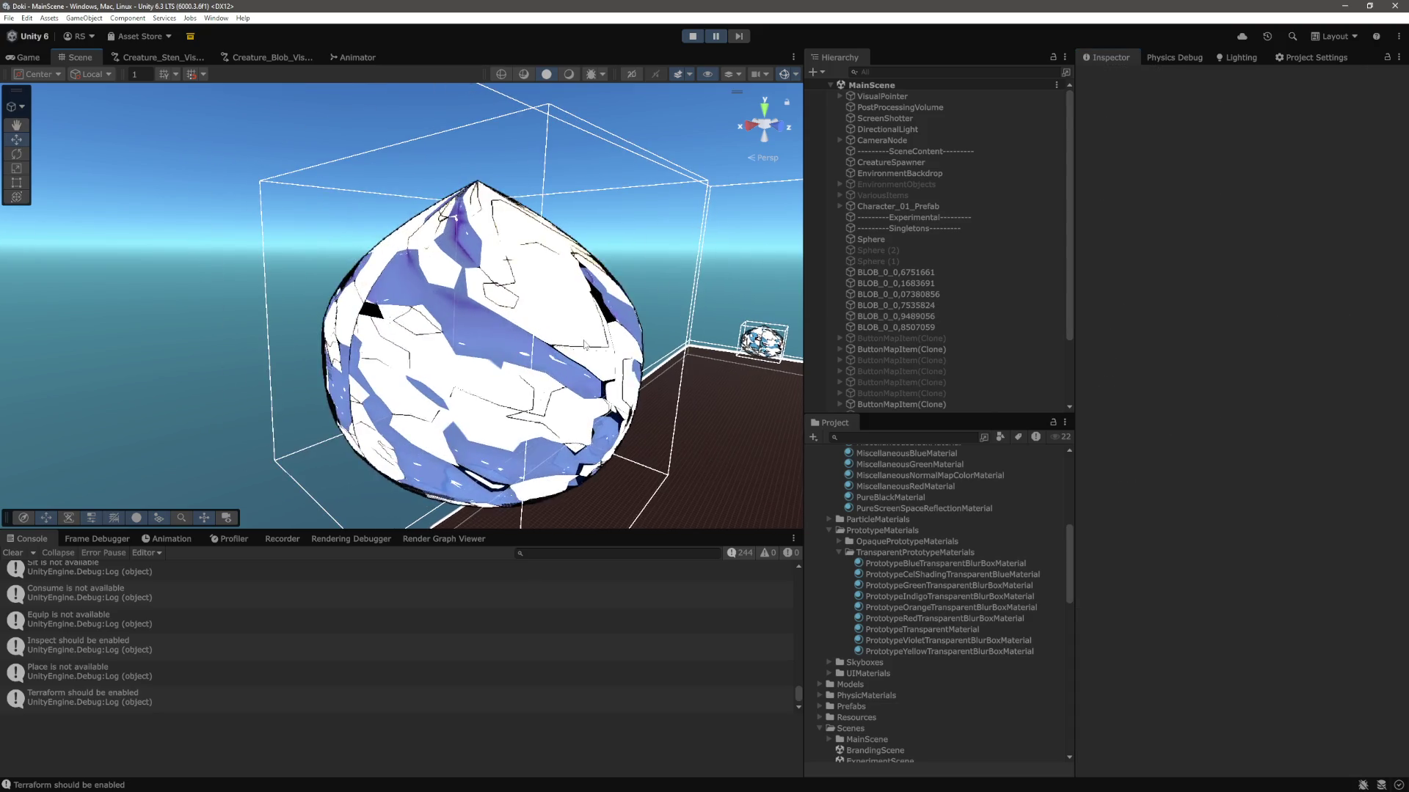
click(547, 330)
key(f)
scroll(1403, 440, down, 10)
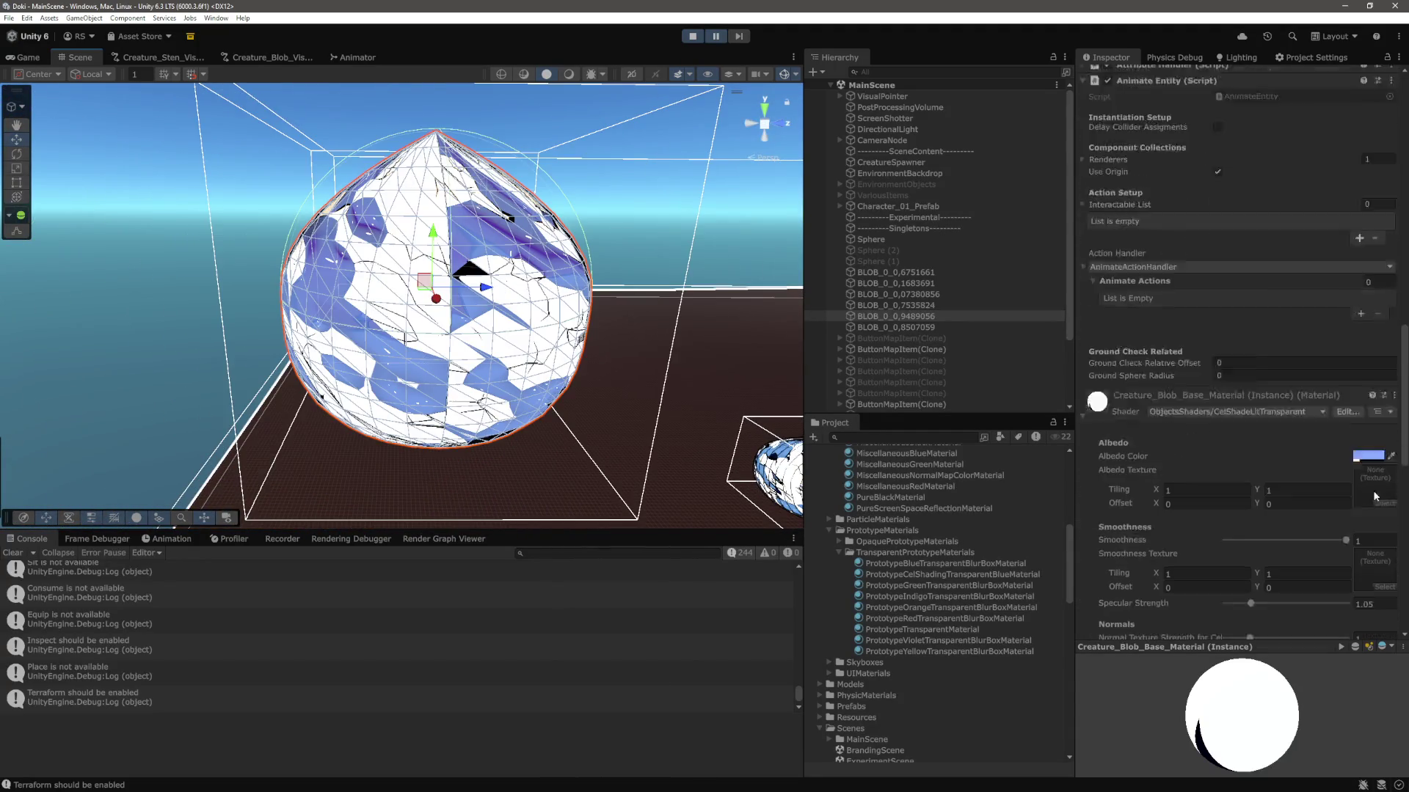
scroll(1403, 440, down, 1)
scroll(1403, 440, down, 10)
Cycle the material's Cull between Back, Front and Off, finishing on Front.
click(1372, 484)
click(1377, 523)
click(1379, 488)
click(1370, 510)
click(1379, 488)
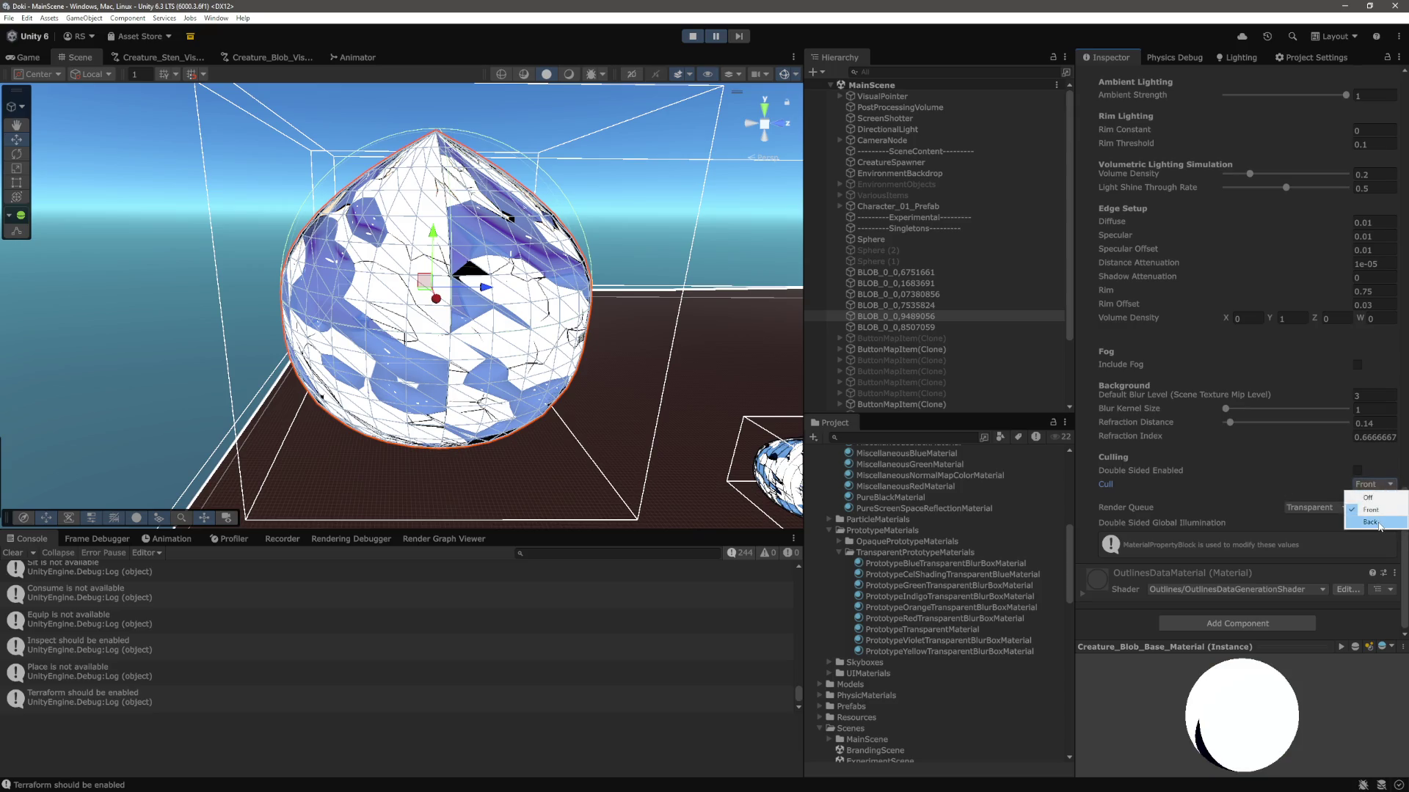
click(1378, 522)
click(1379, 488)
click(1371, 510)
click(1379, 486)
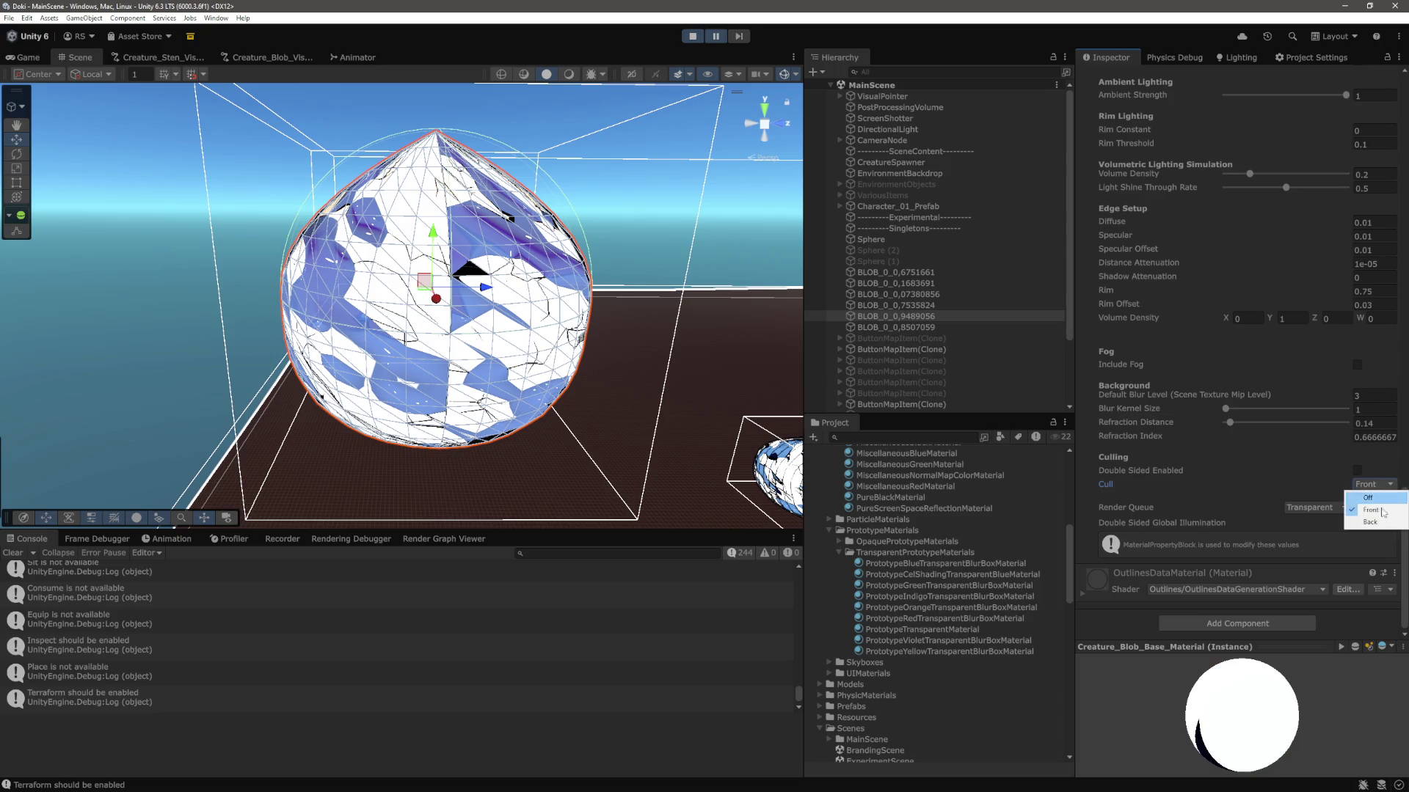
click(1378, 521)
click(1379, 487)
click(1372, 522)
click(1378, 484)
click(1368, 498)
click(1378, 484)
click(1371, 510)
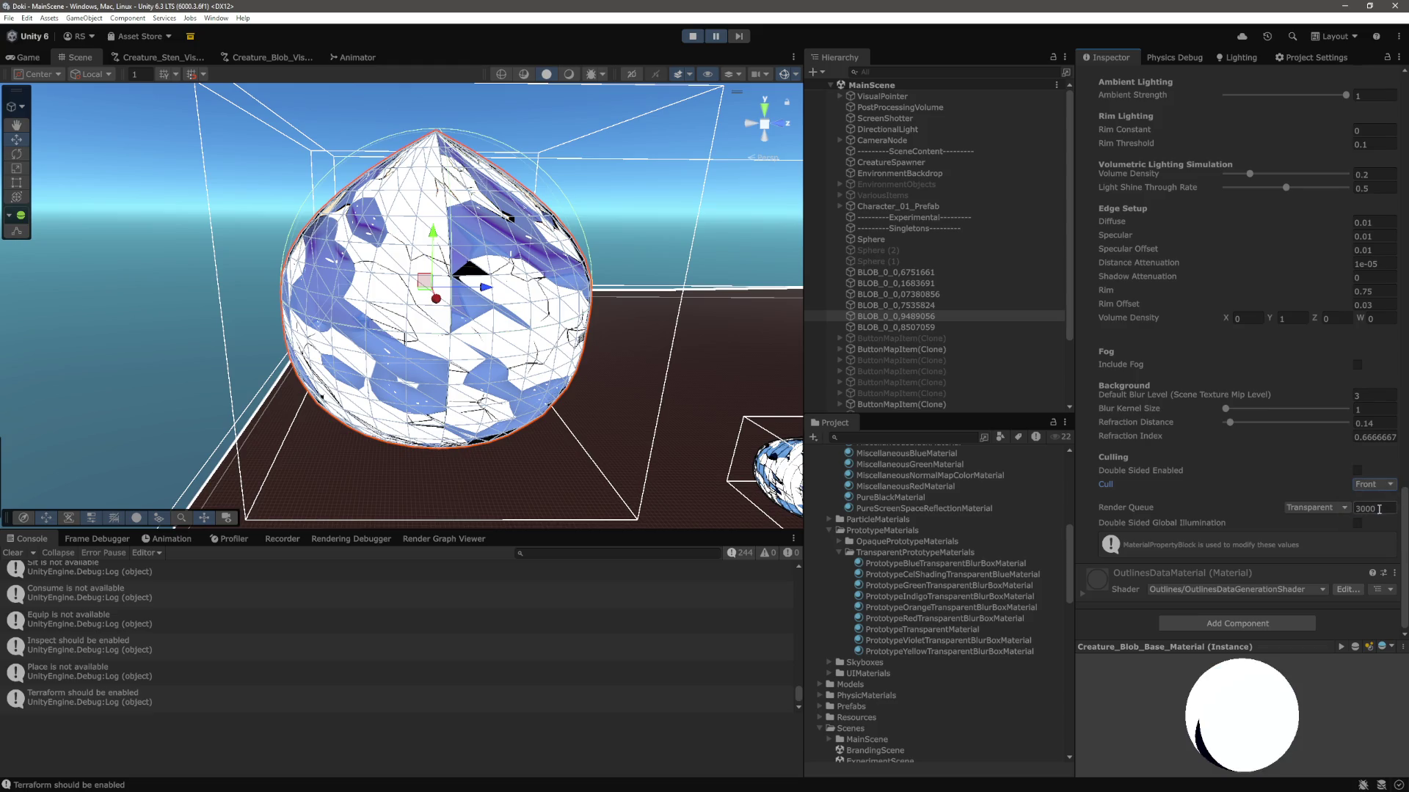
scroll(535, 337, down, 3)
scroll(564, 343, up, 3)
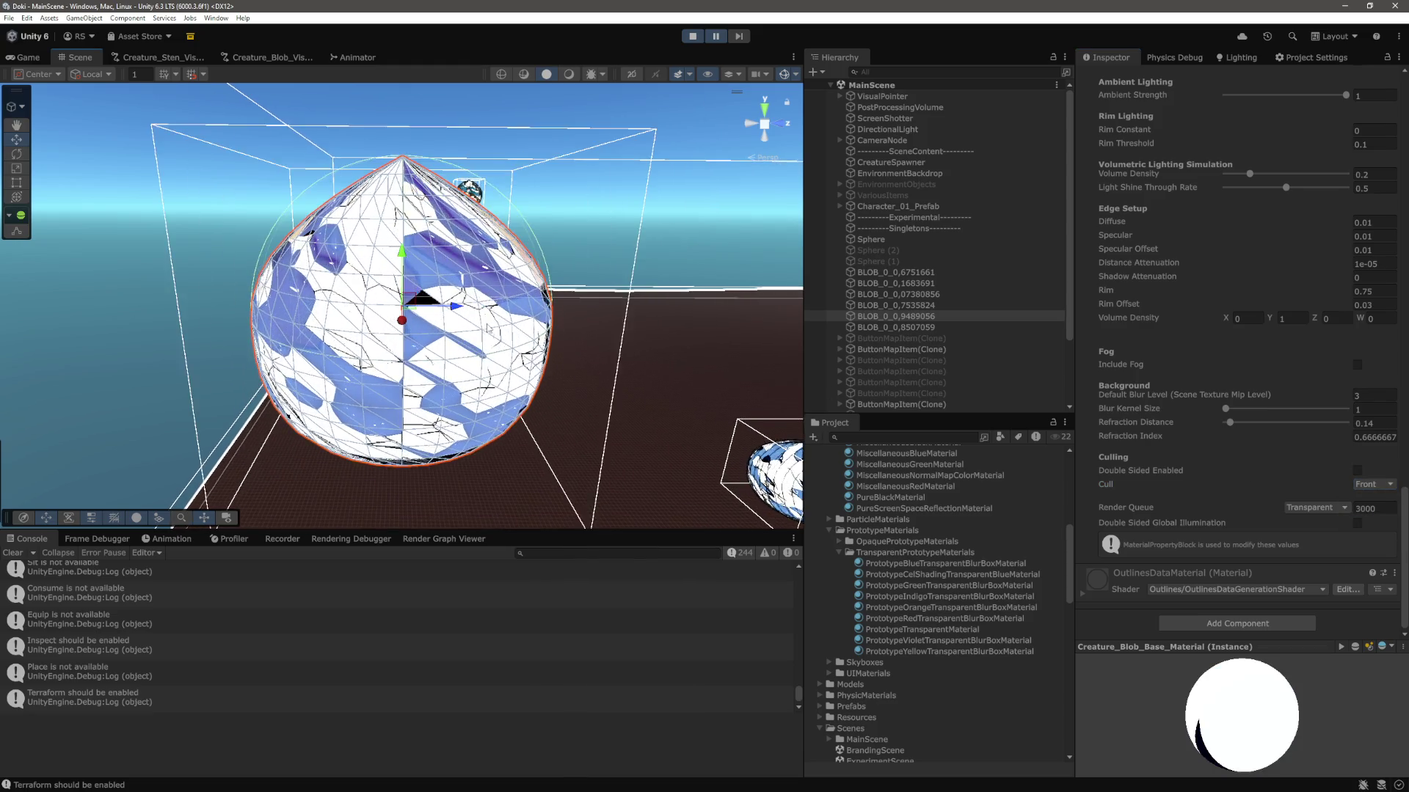
Check the Game view, then return to the Scene view and frame the blob.
click(28, 58)
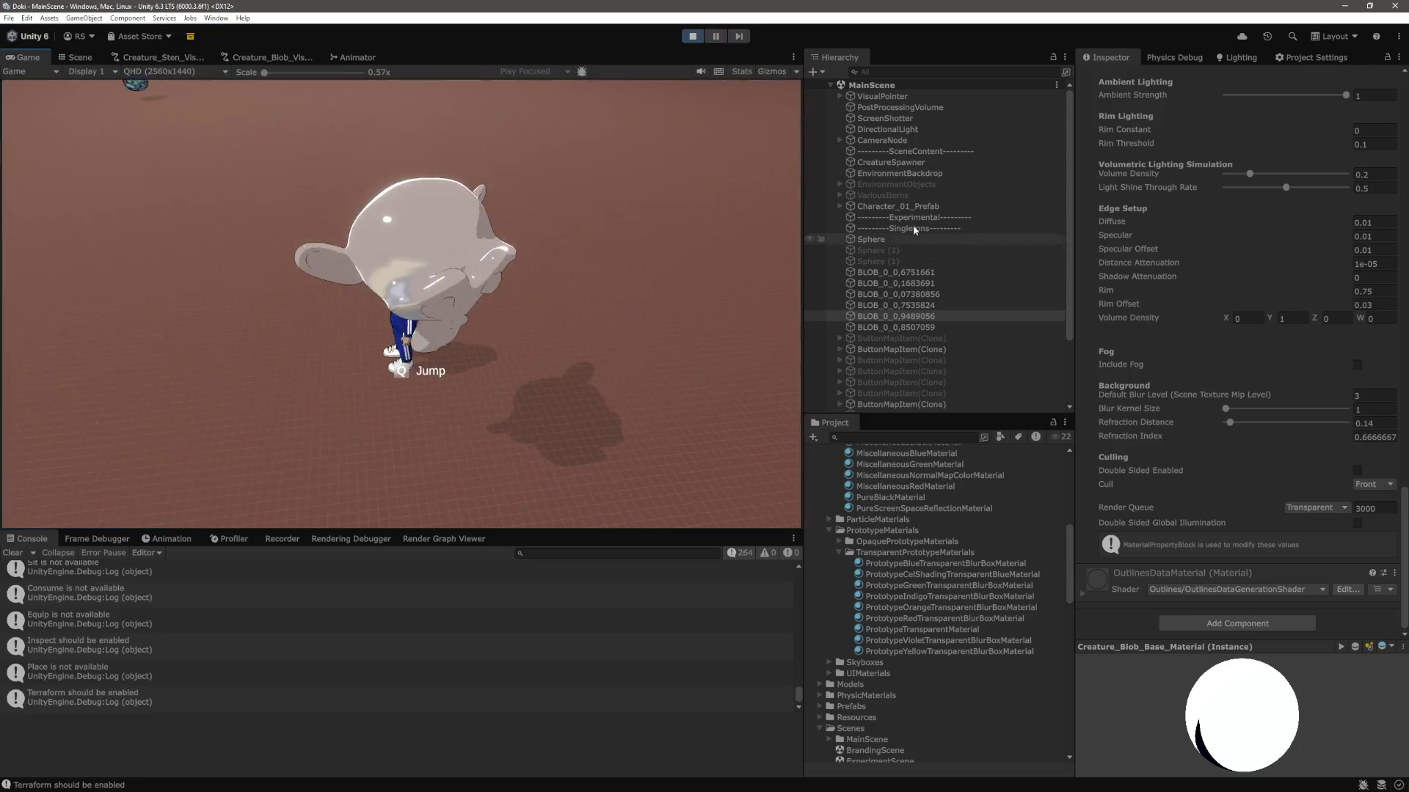
click(77, 57)
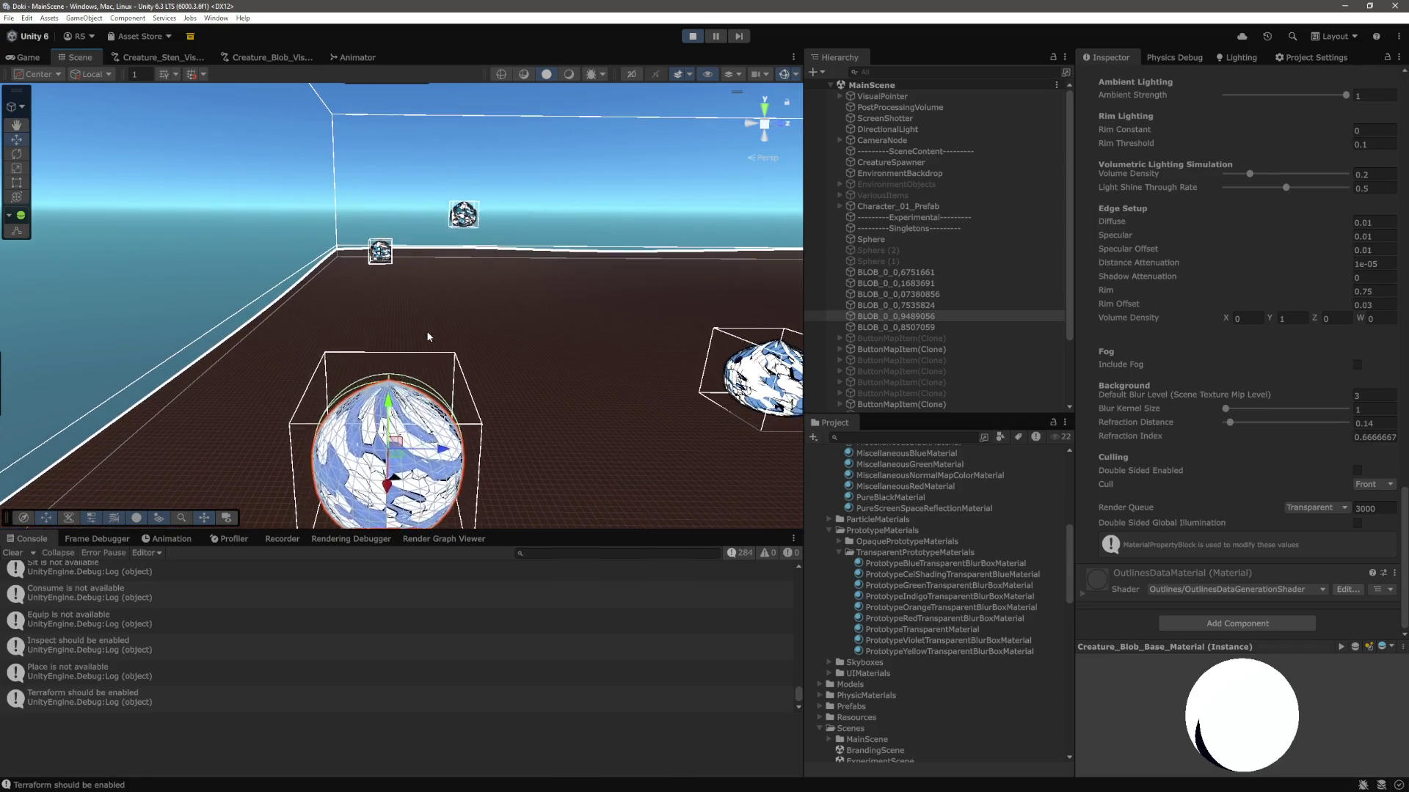
key(f)
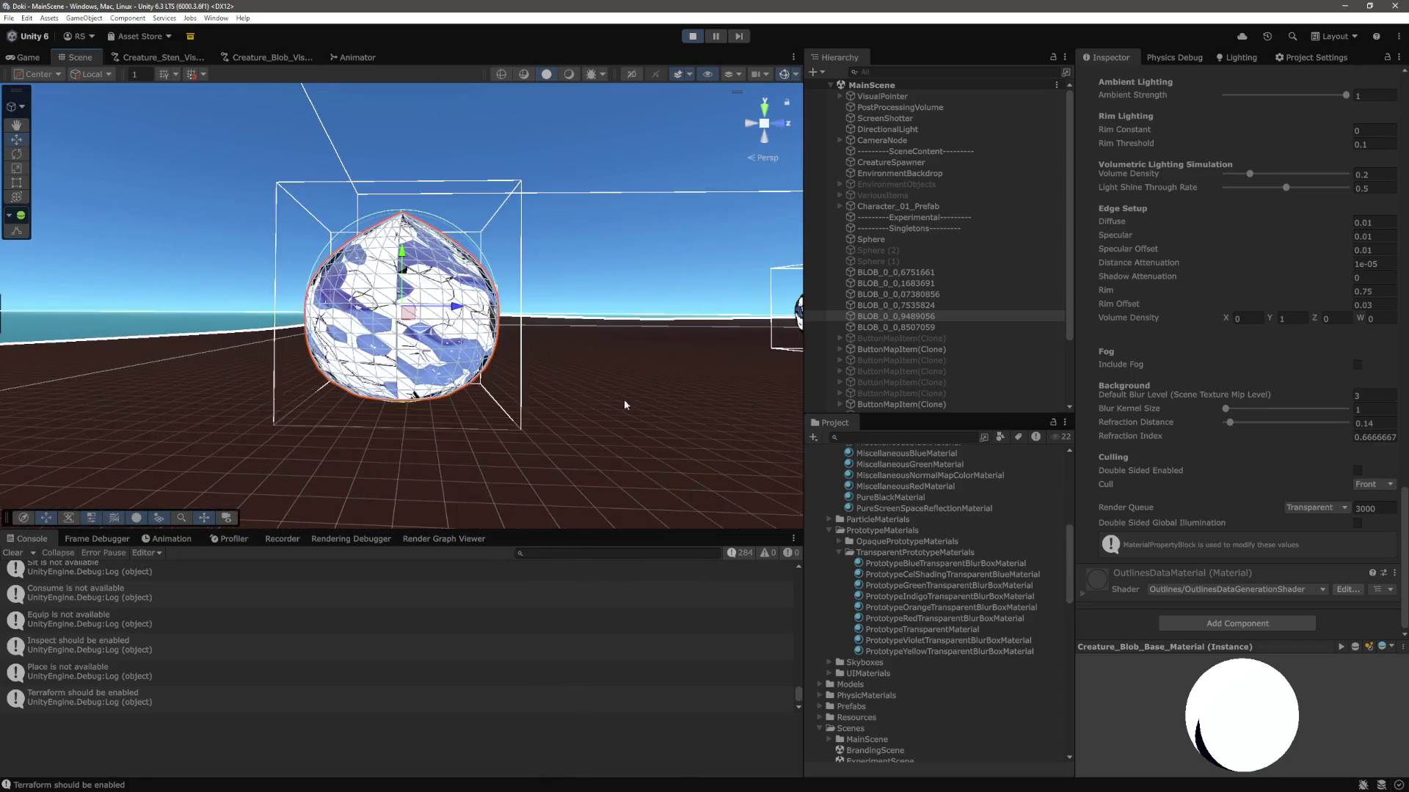
Switch Cull between Back and Front, ending on Back, orbit to inspect, then stop play.
click(1374, 484)
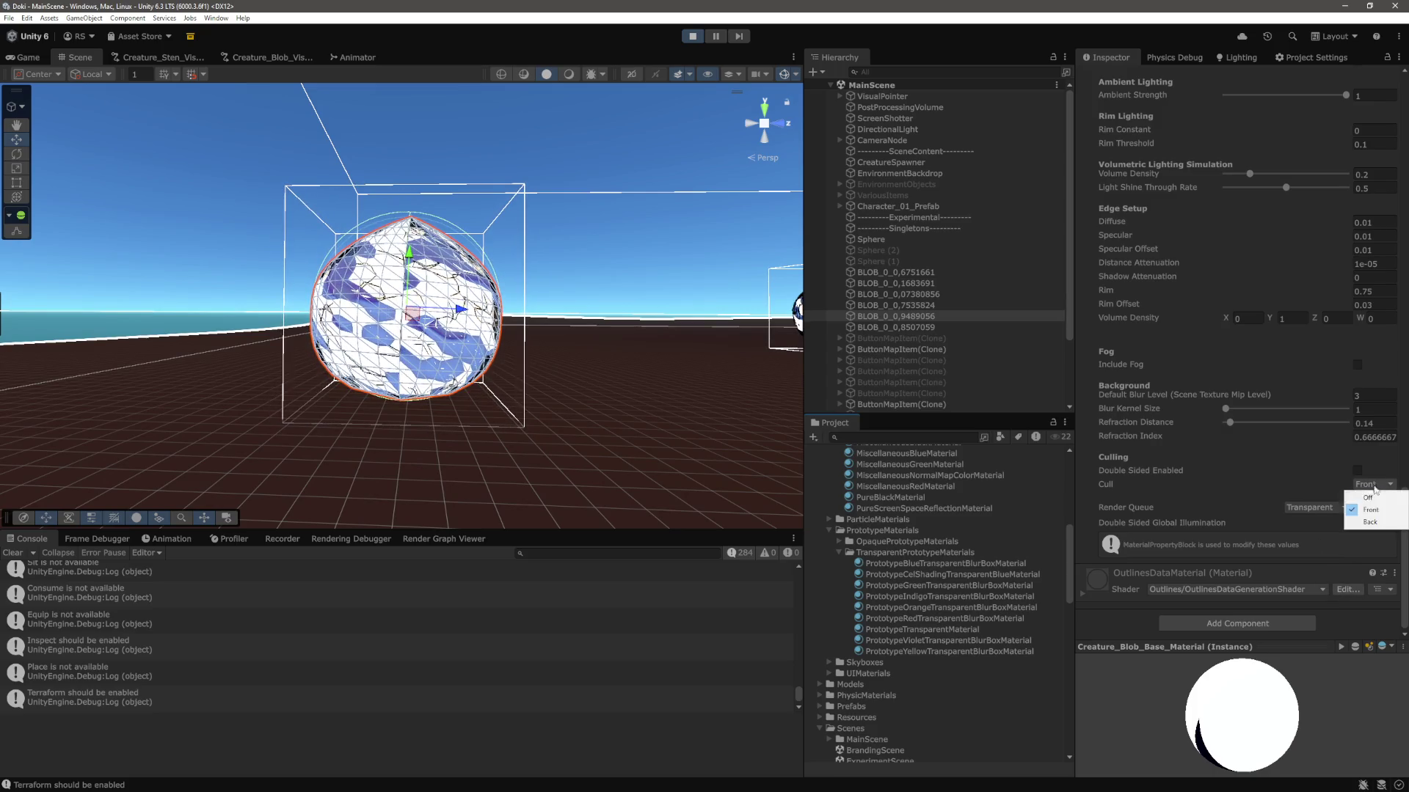
click(1382, 522)
click(1378, 484)
click(1383, 506)
click(1373, 484)
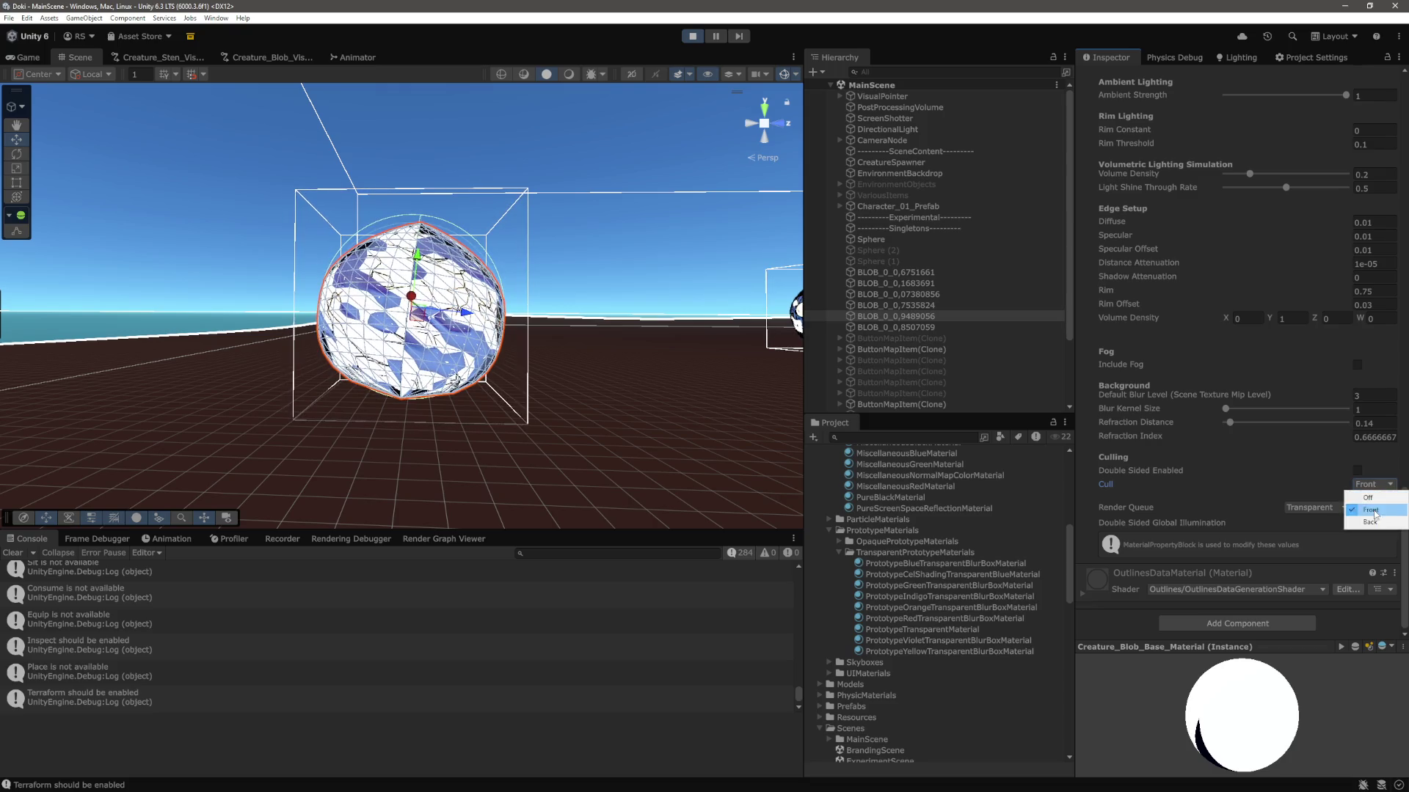
click(1382, 522)
scroll(631, 373, up, 5)
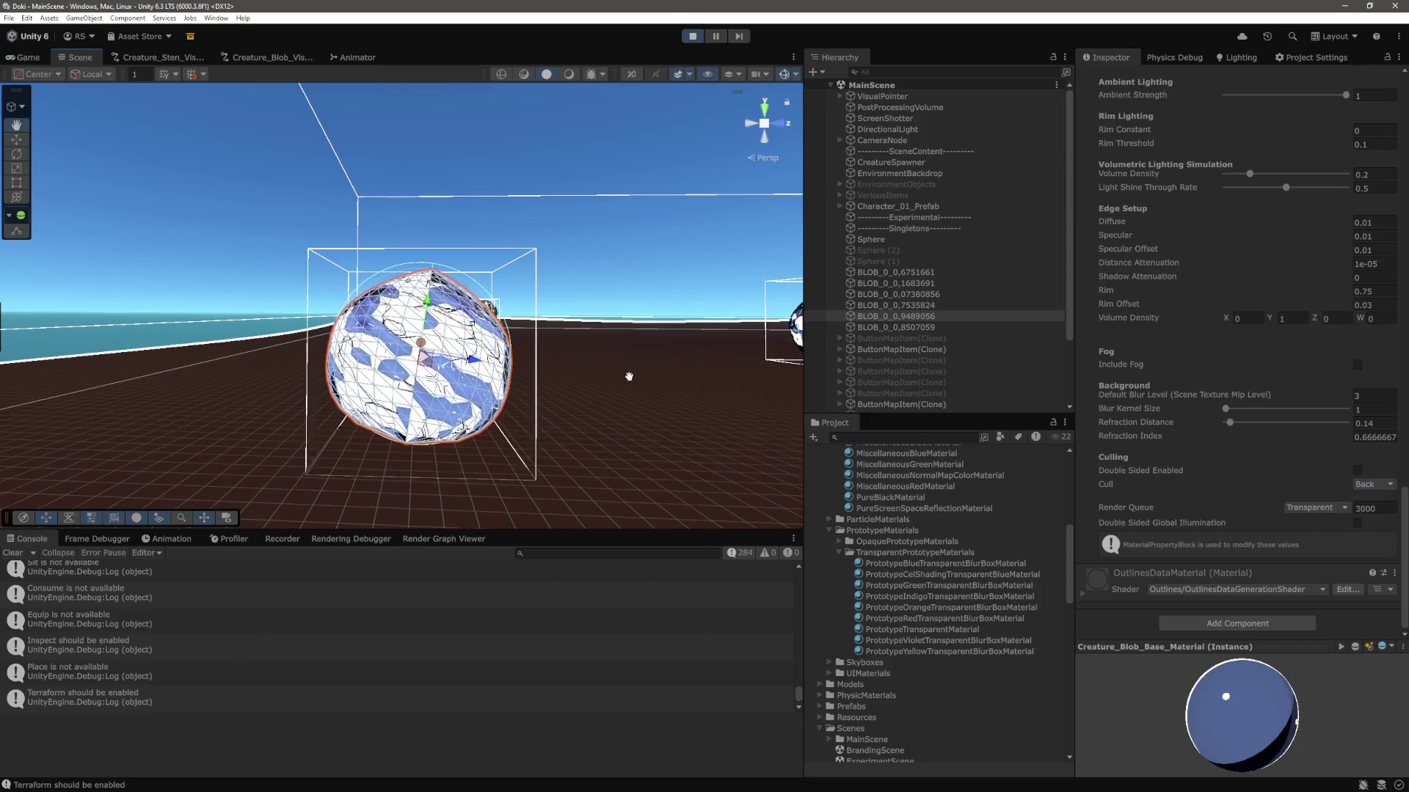
mouse_move(605, 297)
mouse_down()
mouse_move(583, 254)
mouse_move(734, 220)
mouse_move(404, 249)
mouse_up()
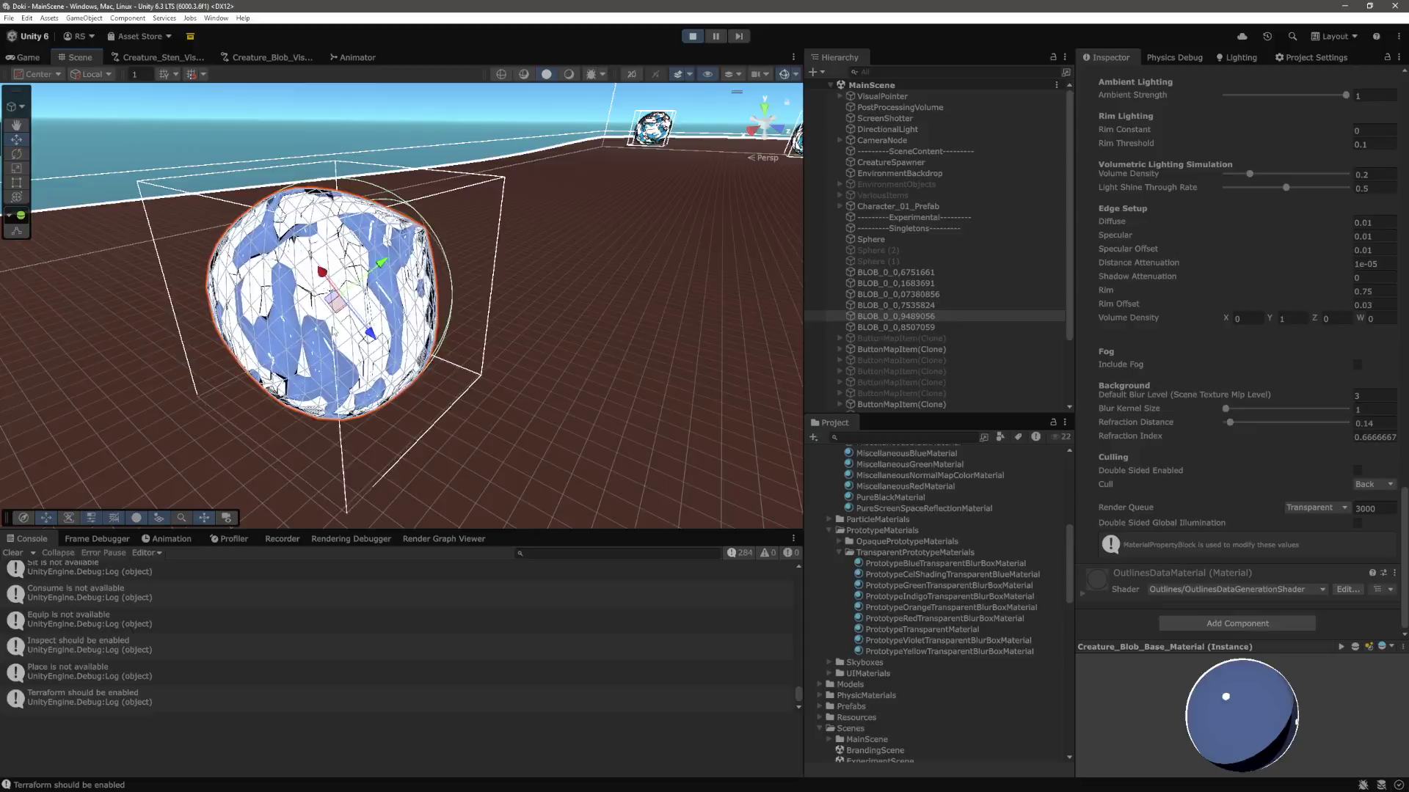
click(694, 37)
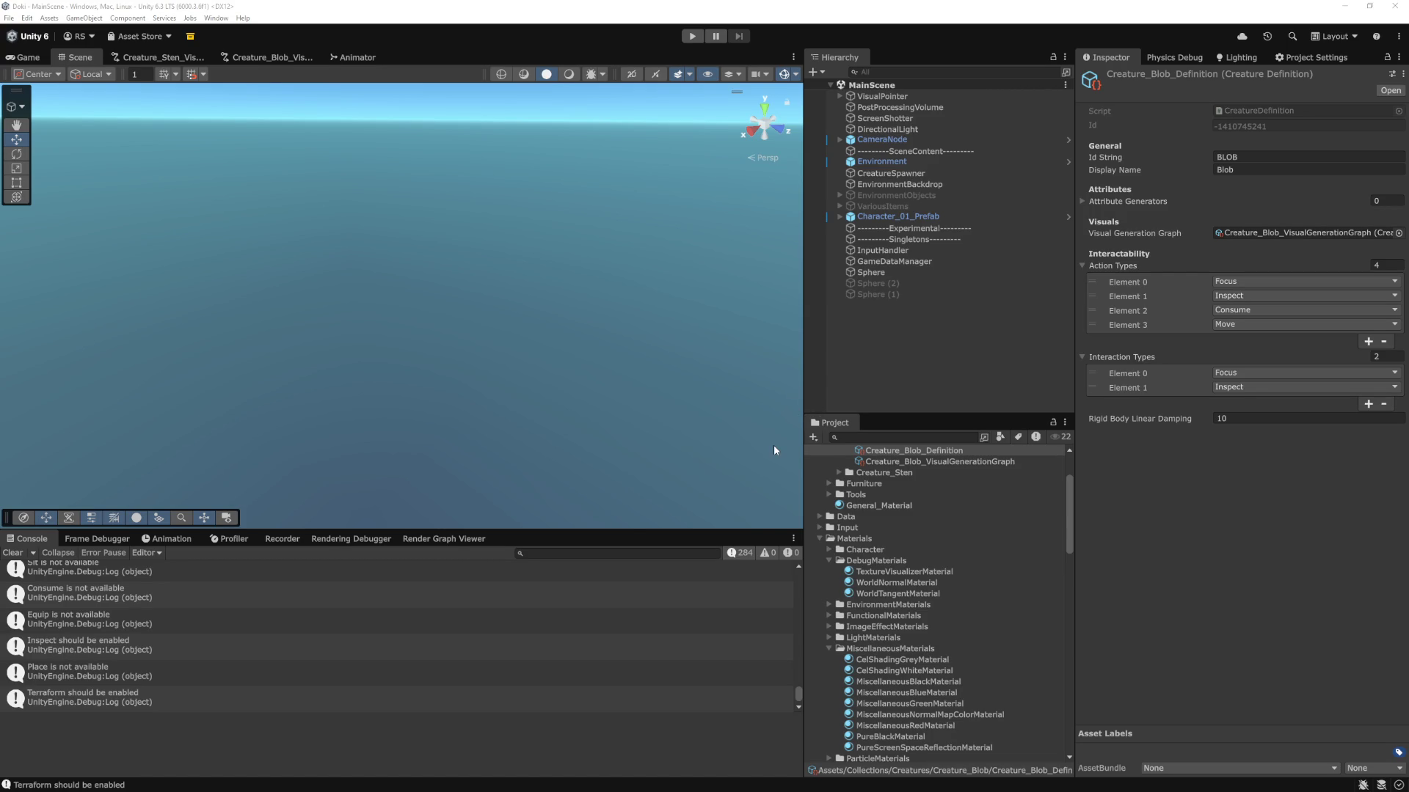
Review the triangle-index loop in DynamicMesh.cs without editing, then clear Unity's Console.
key(alt+Tab)
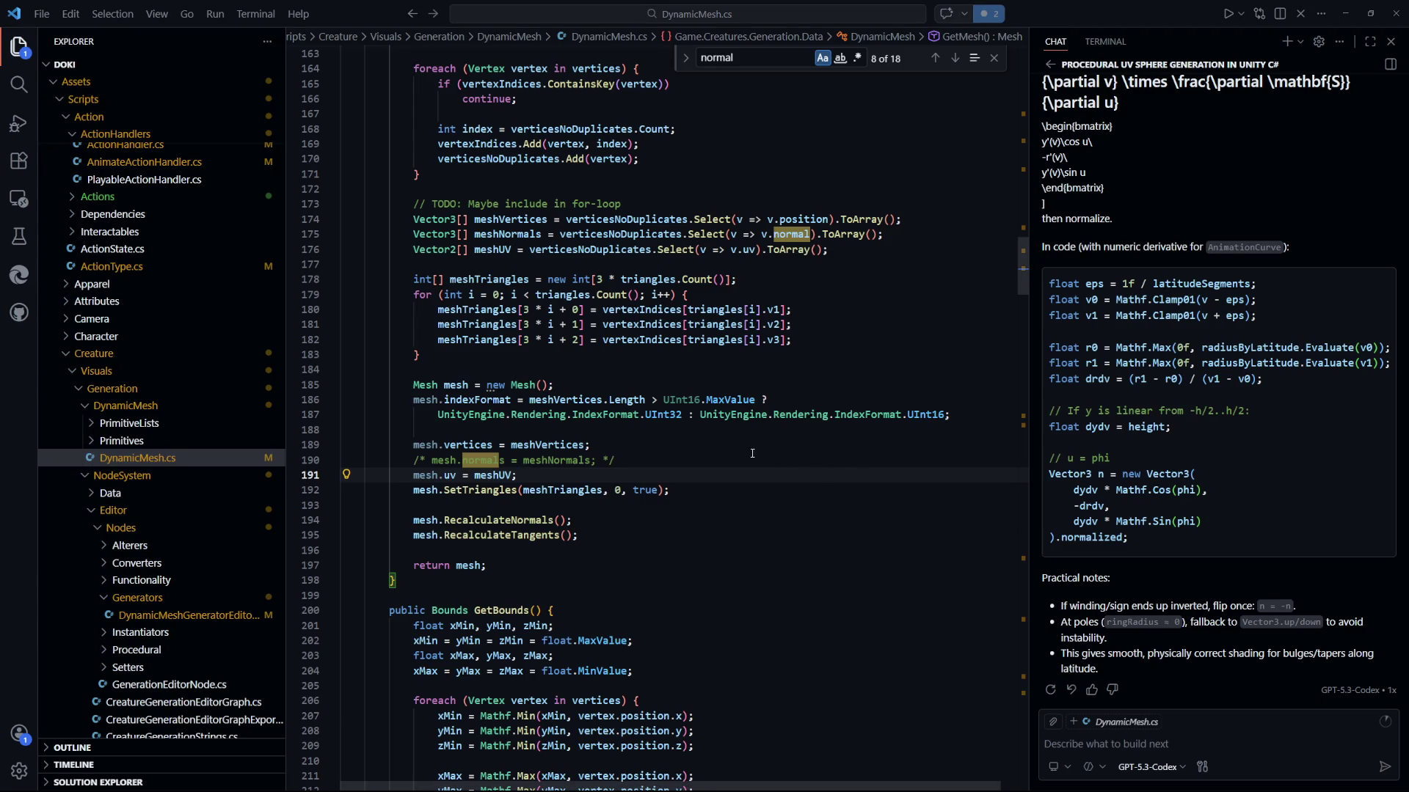
click(722, 444)
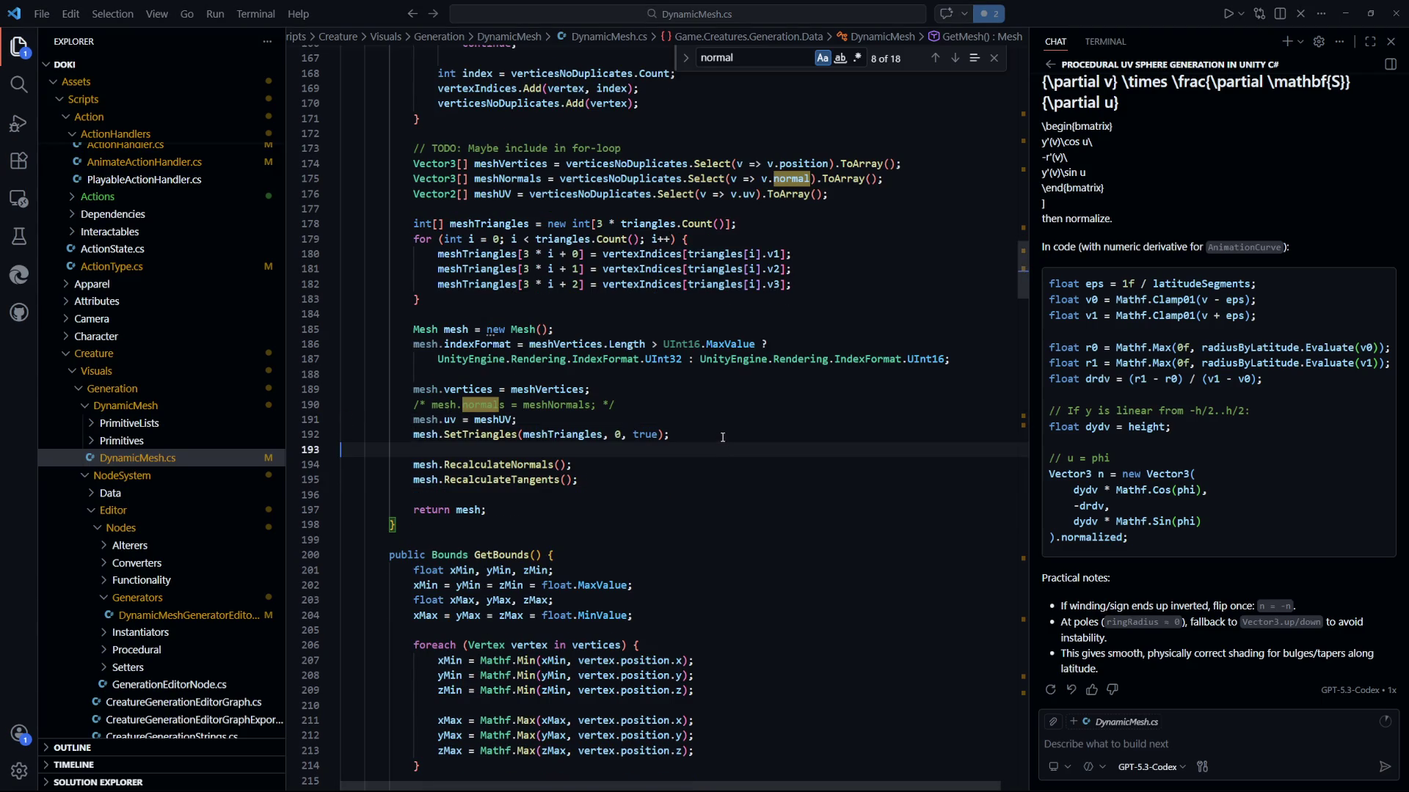
drag(721, 433, 554, 433)
scroll(755, 489, up, 2)
drag(793, 339, 413, 294)
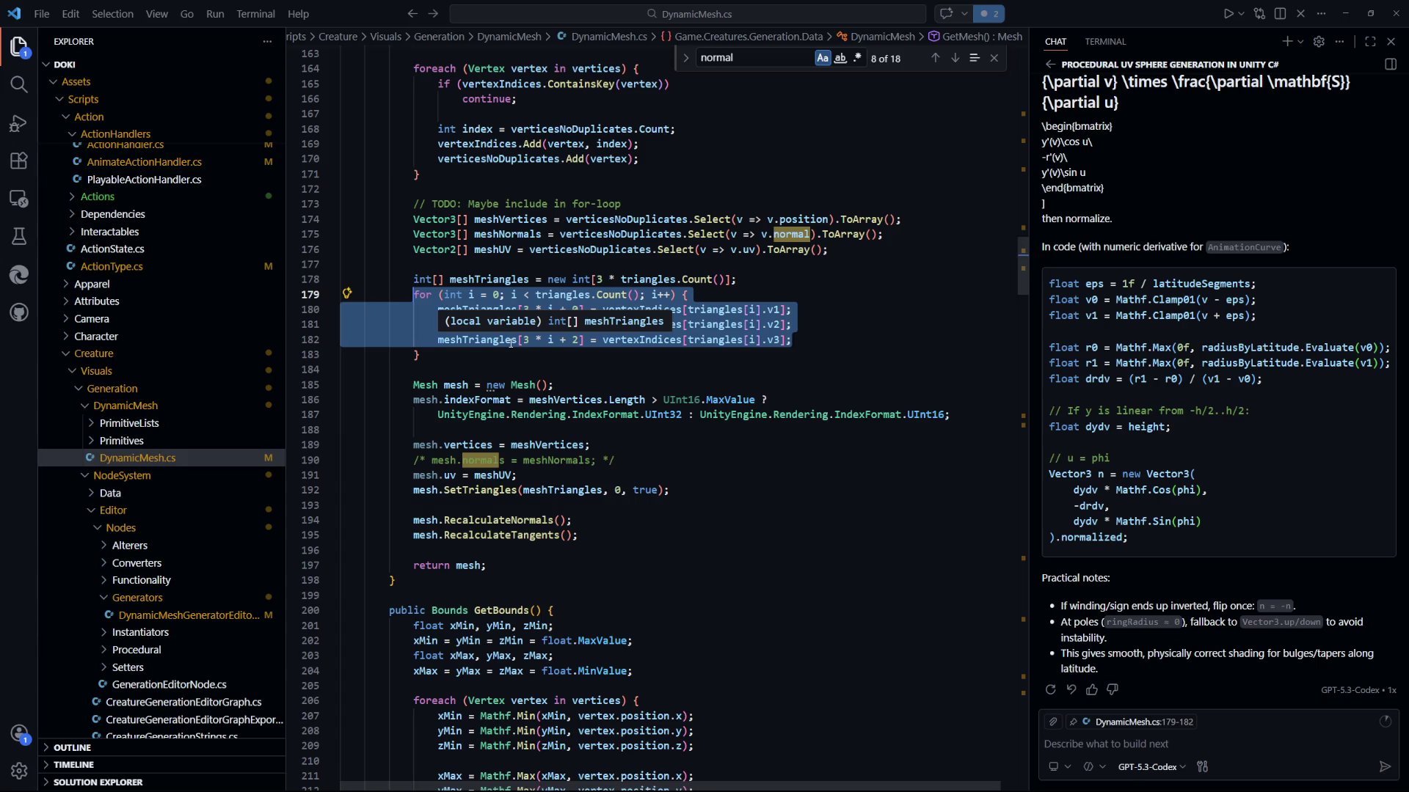
click(737, 475)
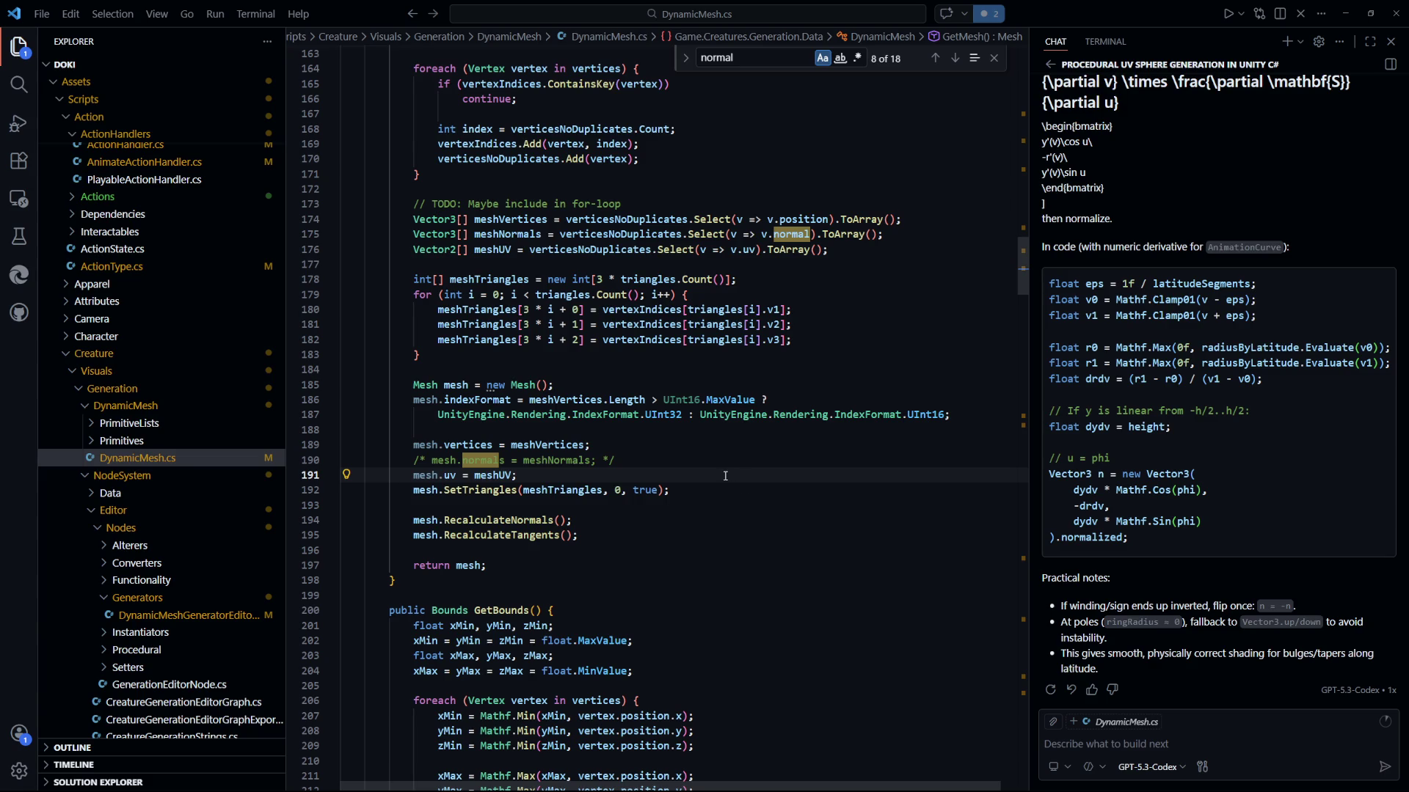
key(alt+Tab)
click(15, 552)
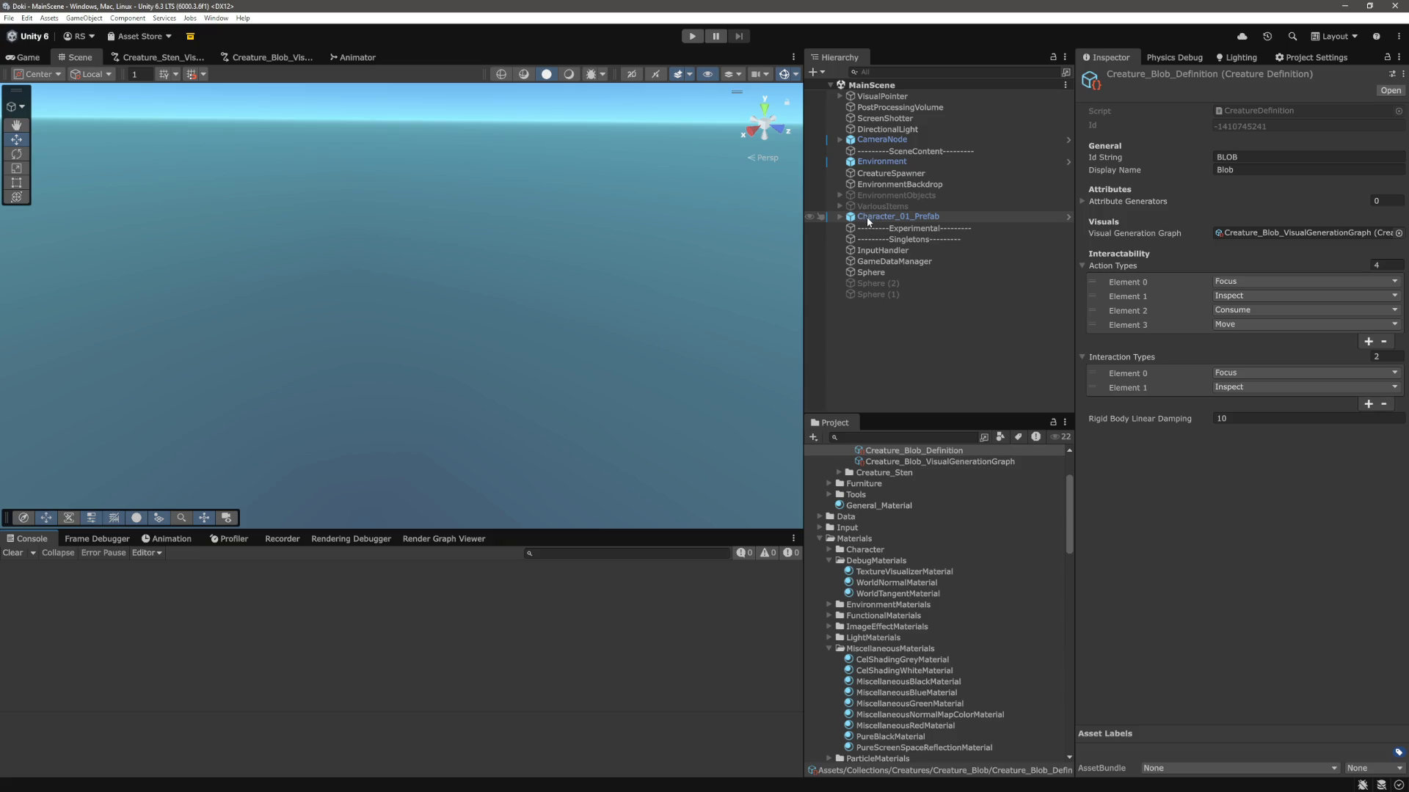
Remove elements 1–5 from CreatureSpawner's Creature Definitions and save the scene.
click(908, 174)
click(1128, 258)
shift+click(1174, 318)
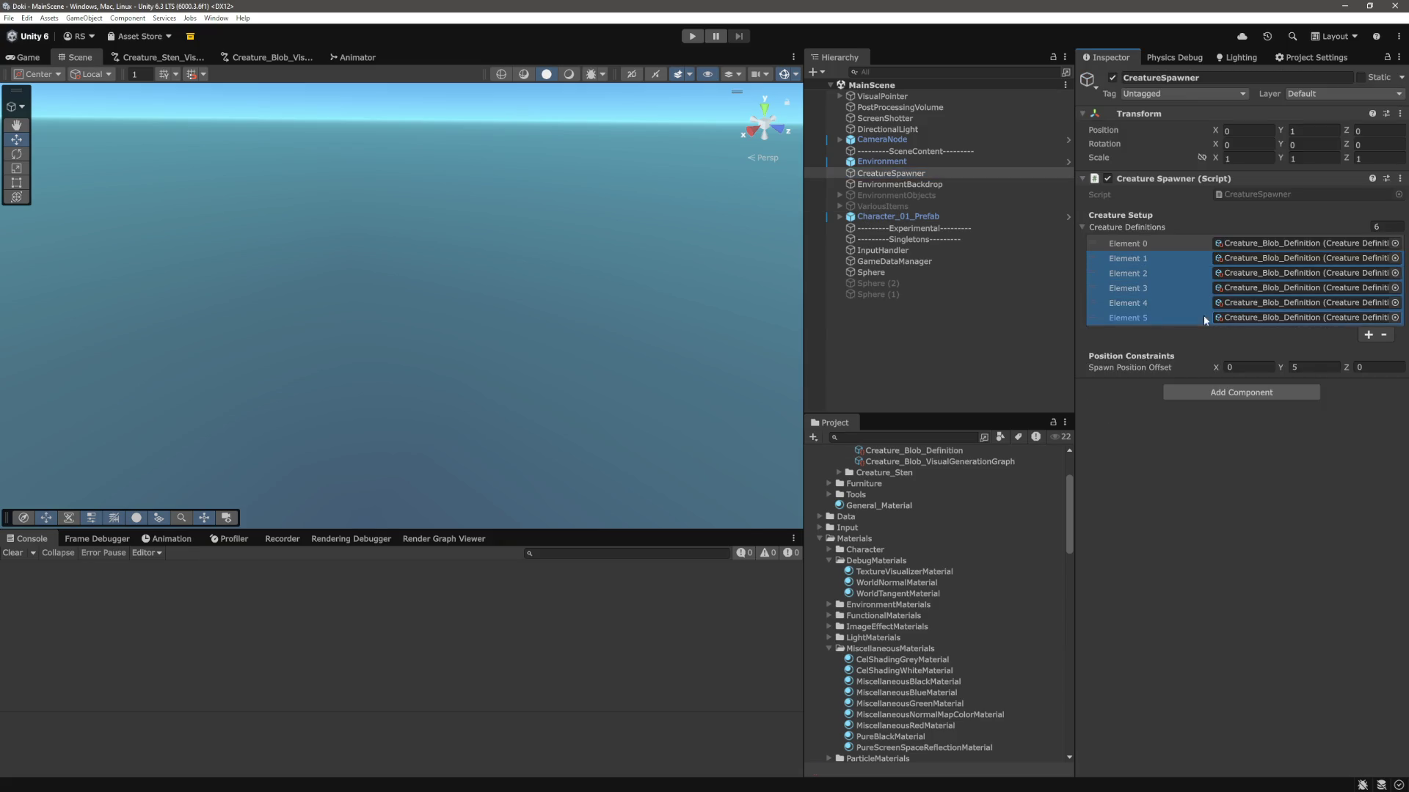
click(1384, 334)
click(874, 399)
key(ctrl+s)
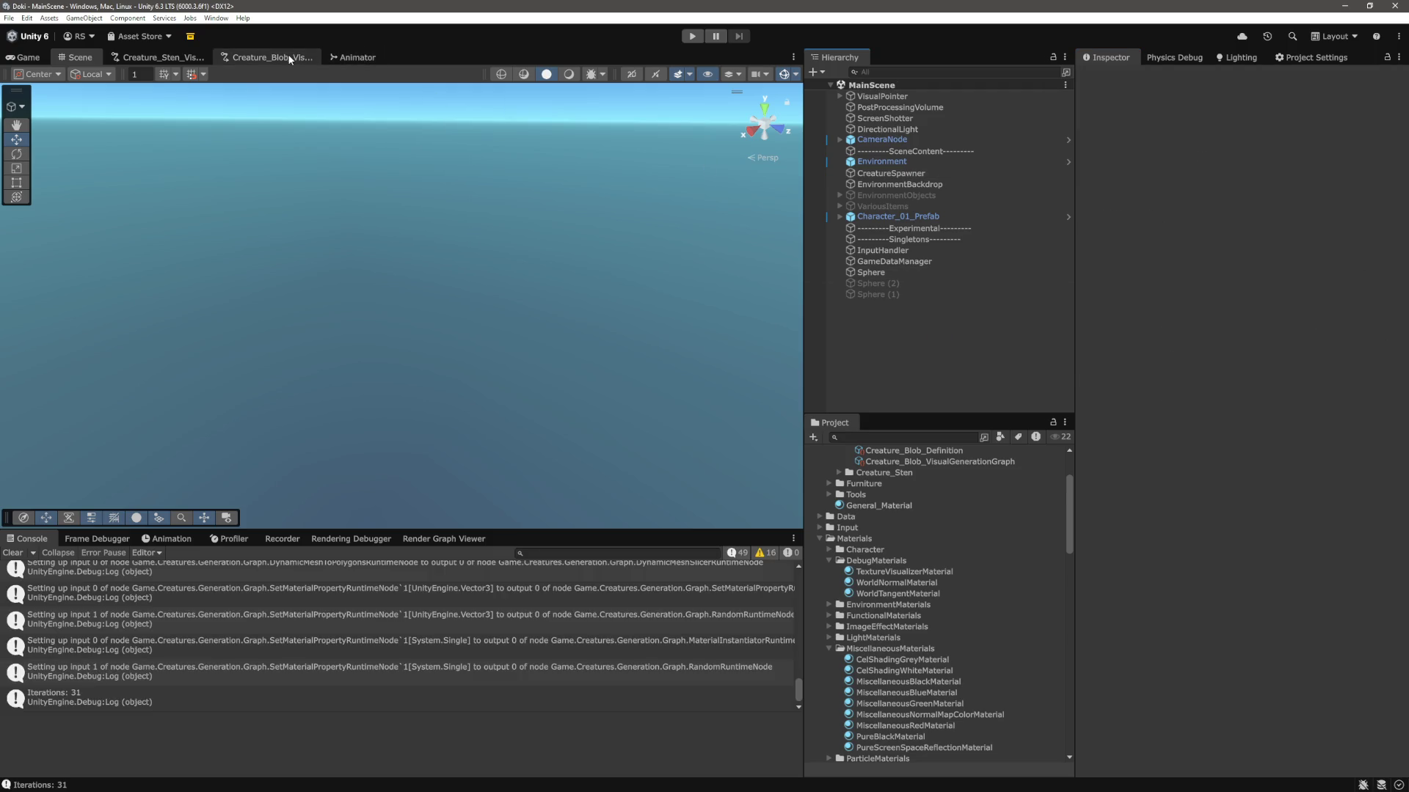
Set the blob graph's UV sphere to 4 longitude and 2 latitude segments and save.
click(288, 55)
scroll(492, 352, up, 5)
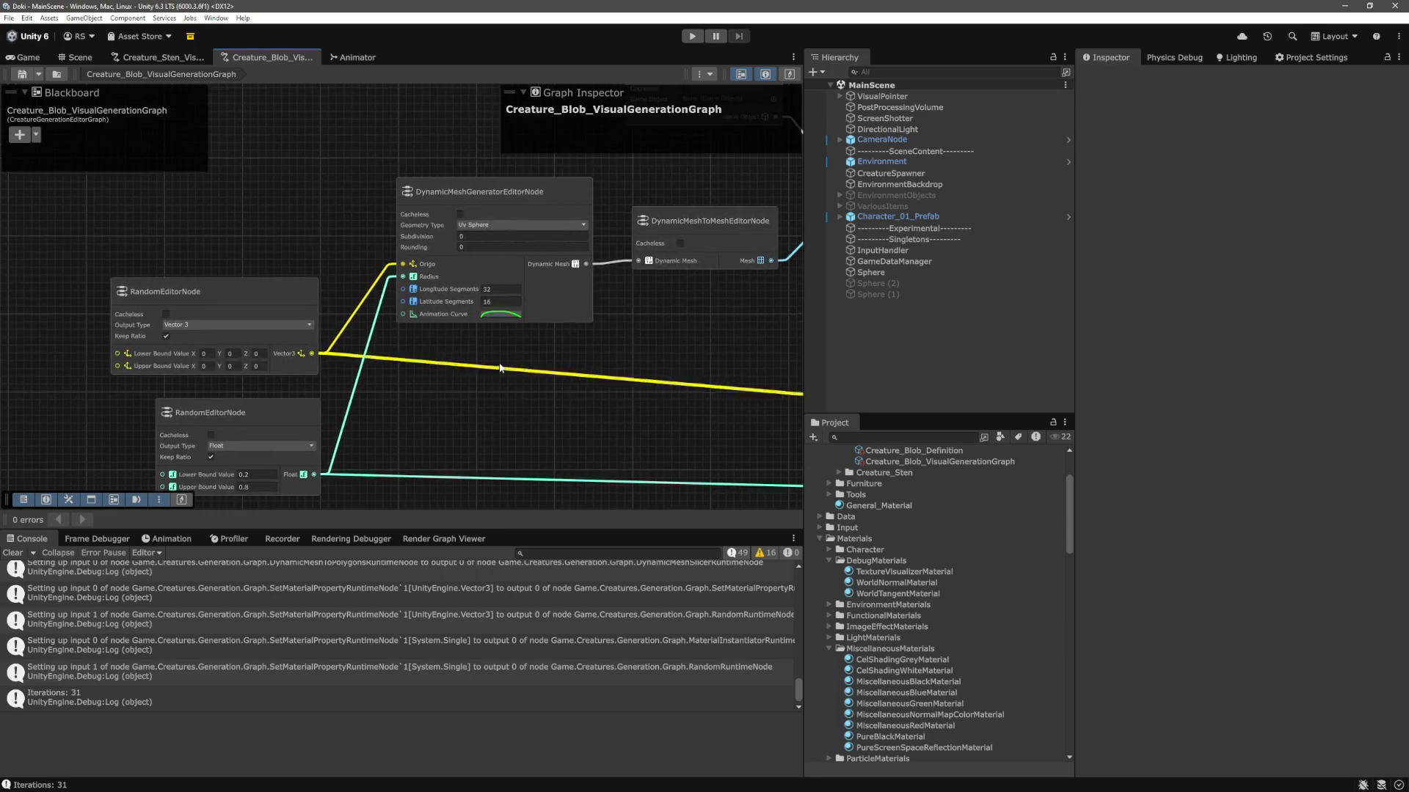
click(499, 298)
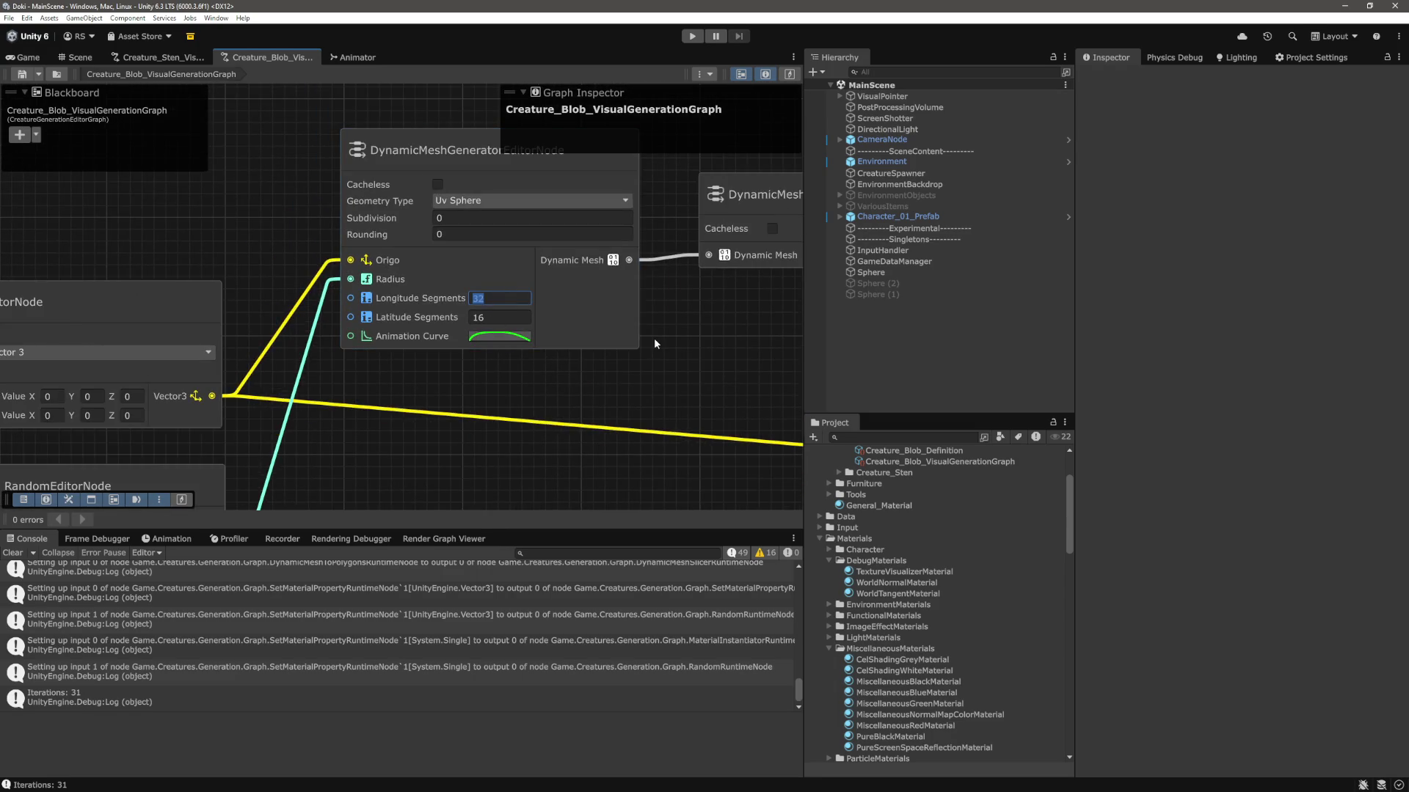
text(4)
key(Tab)
text(2)
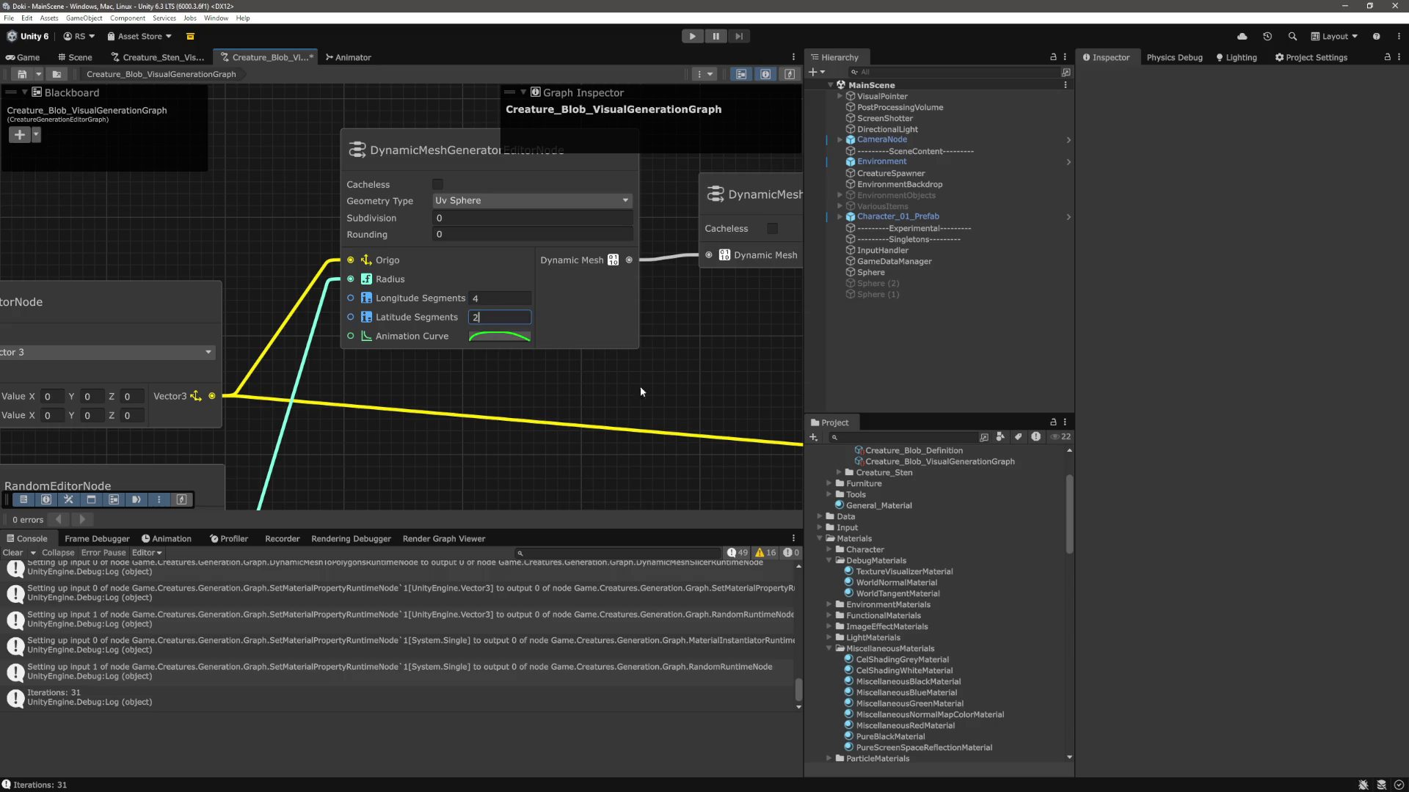
key(Return)
scroll(624, 370, down, 5)
key(ctrl+s)
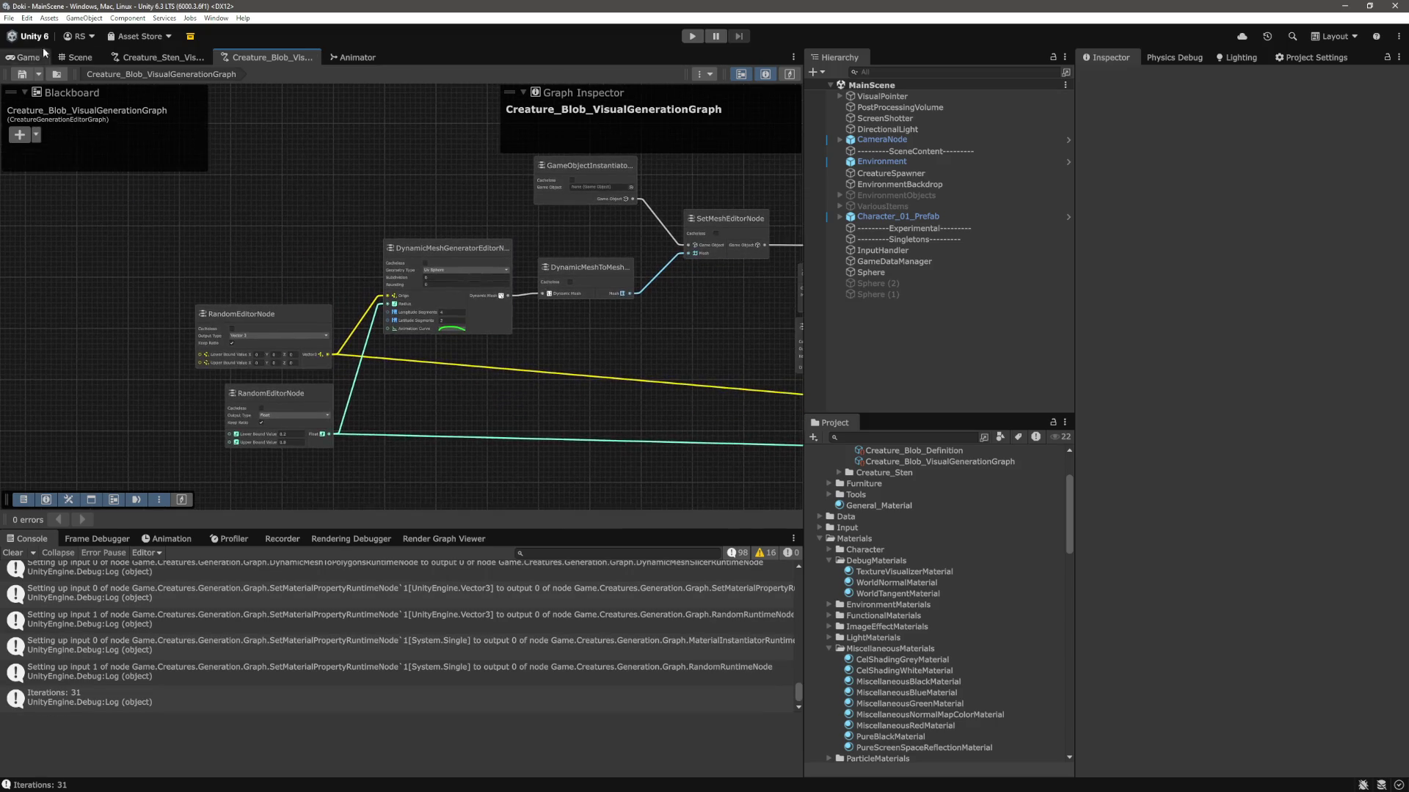
click(13, 57)
In DynamicMesh.cs, add Debug.Log("NUMBER OF VERTIS: " + meshVertices.Length) and save.
key(alt+Tab)
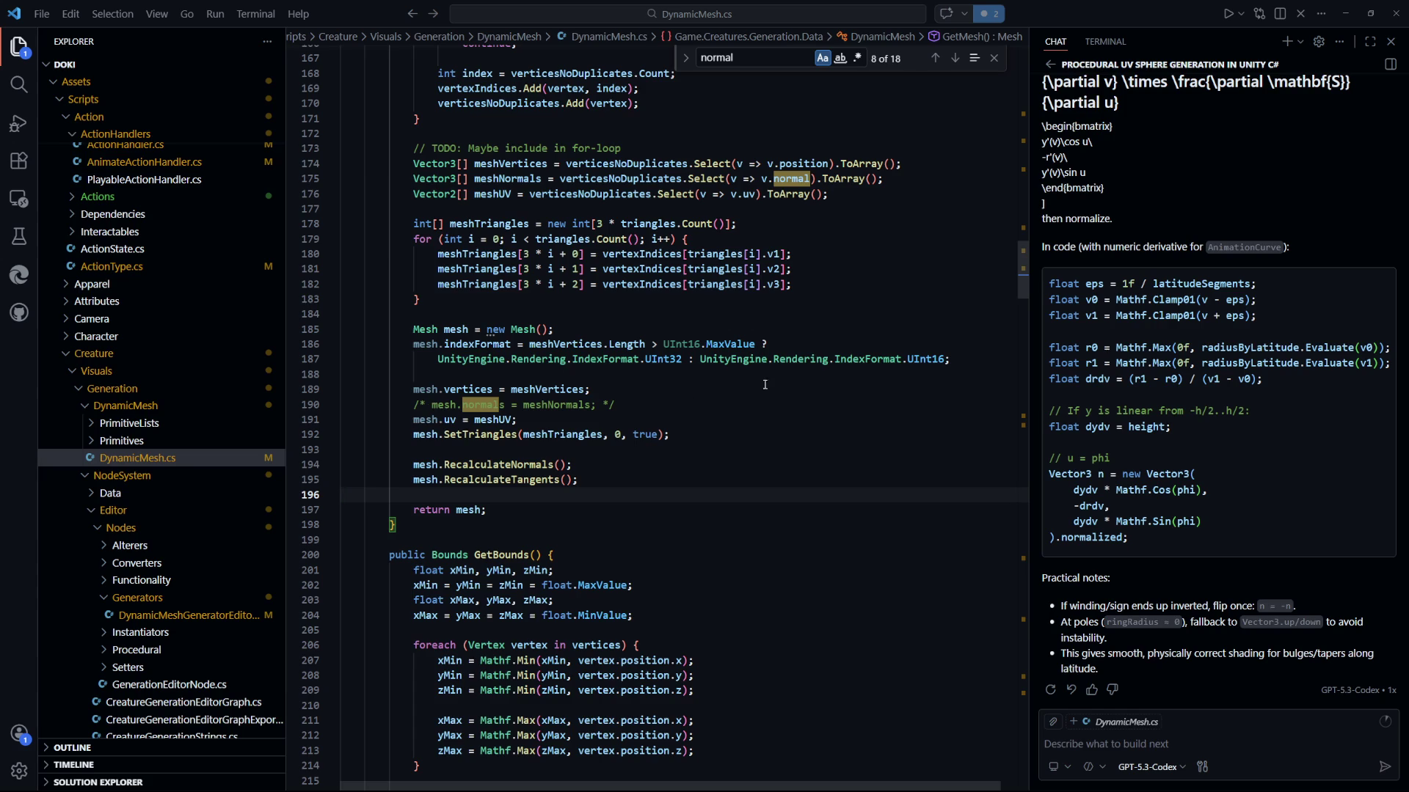
click(804, 376)
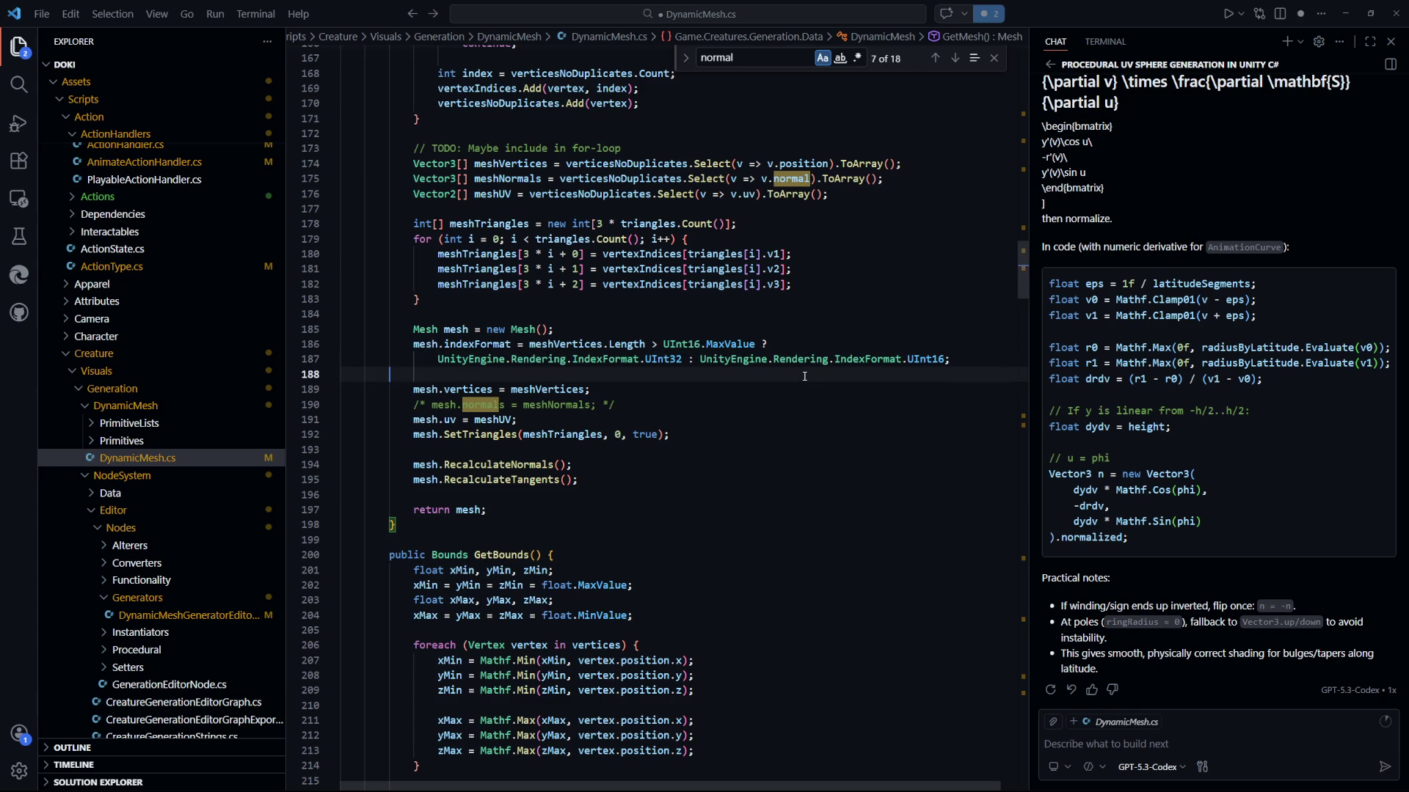
key(Return)
key(Return)
text(Debug)
key(Escape)
text(.Log("NHUM)
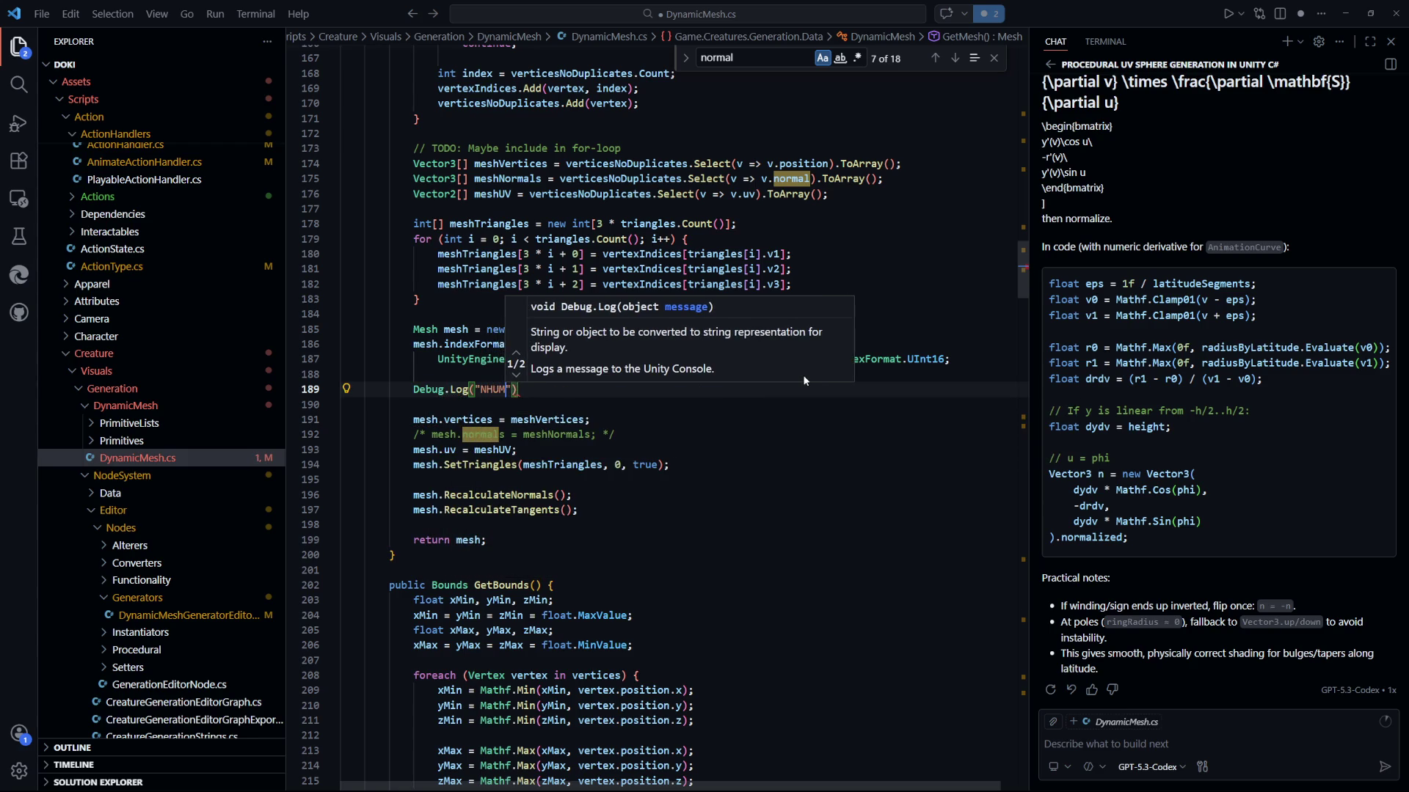
key(BackSpace)
text(UMBER OF VERT)
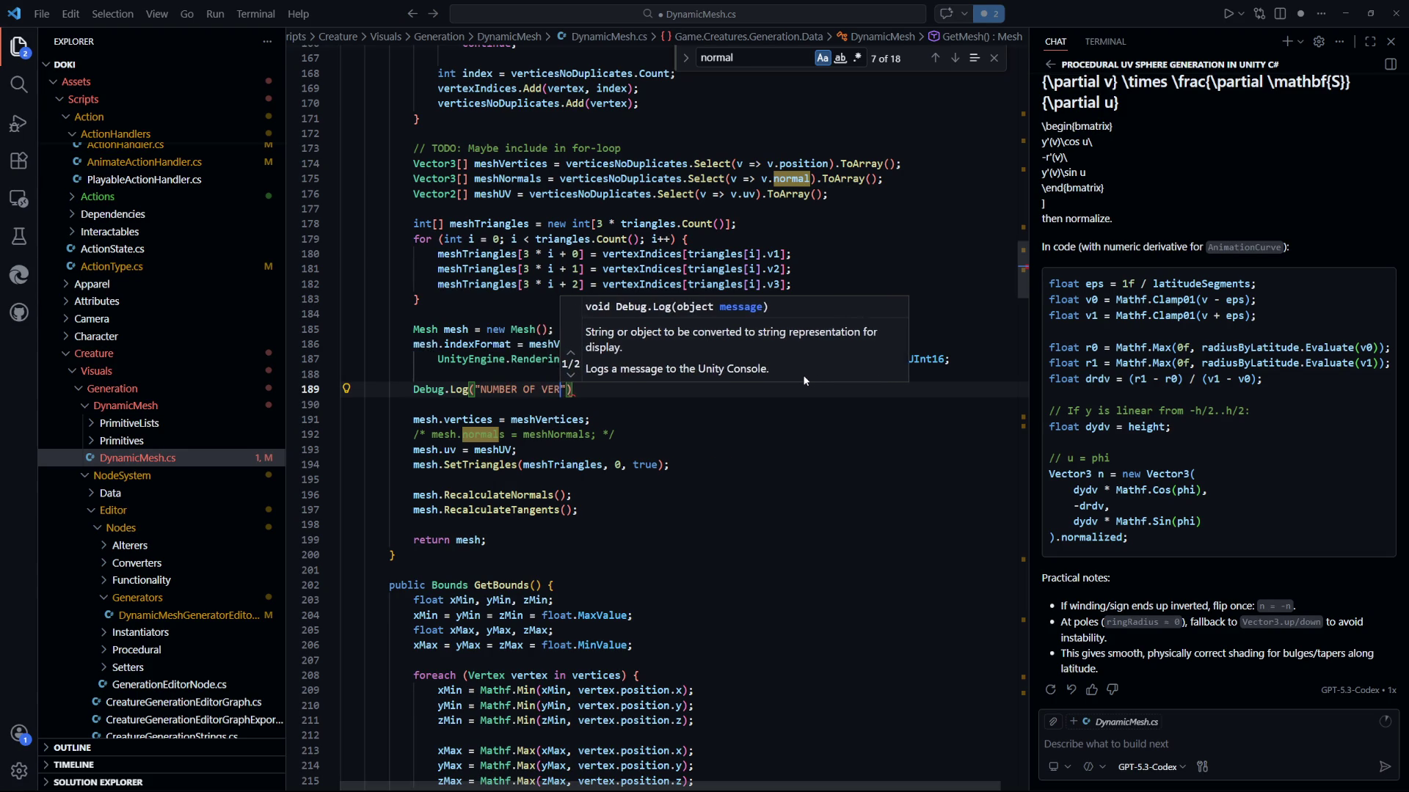
text(I)
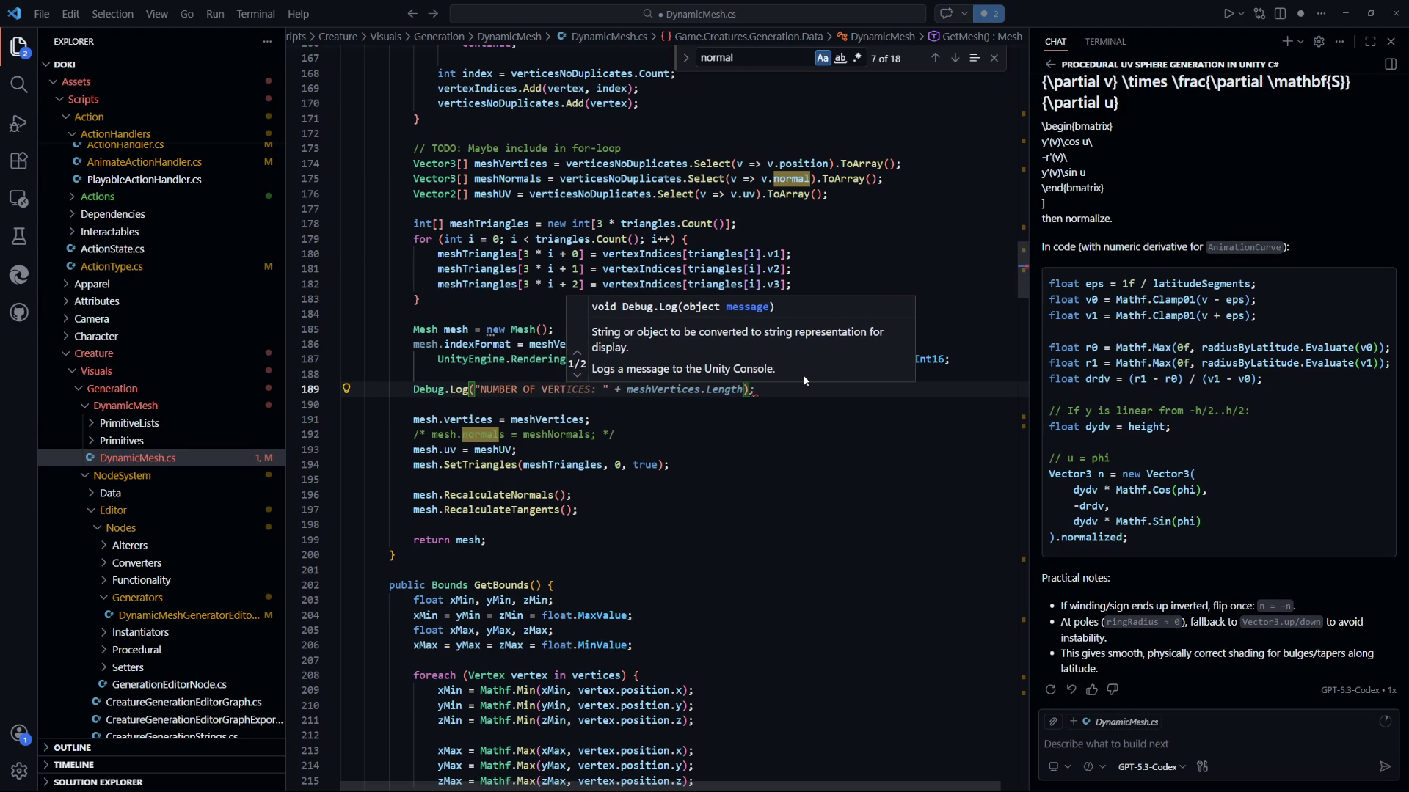
text(S: " +)
key(ctrl+s)
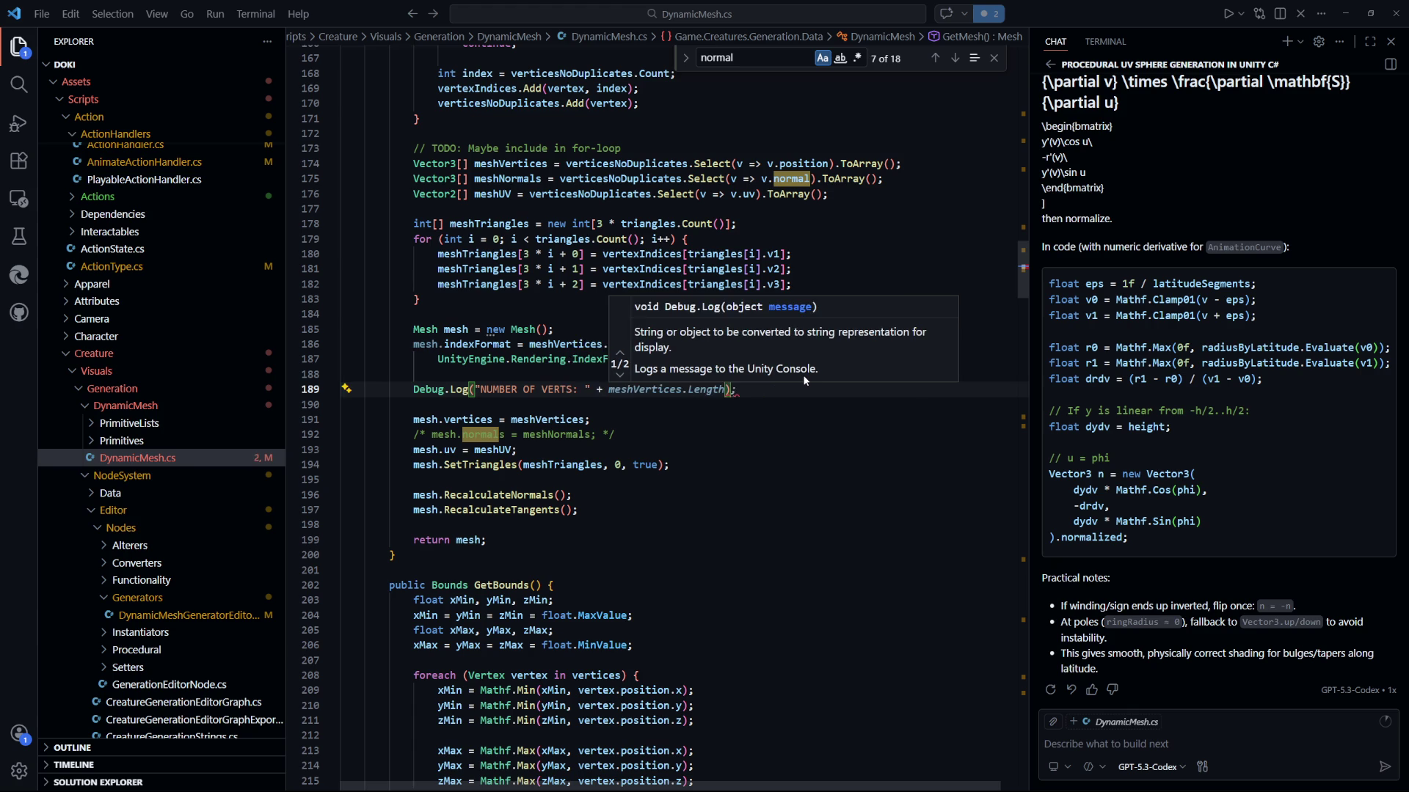
text(meshVertices.)
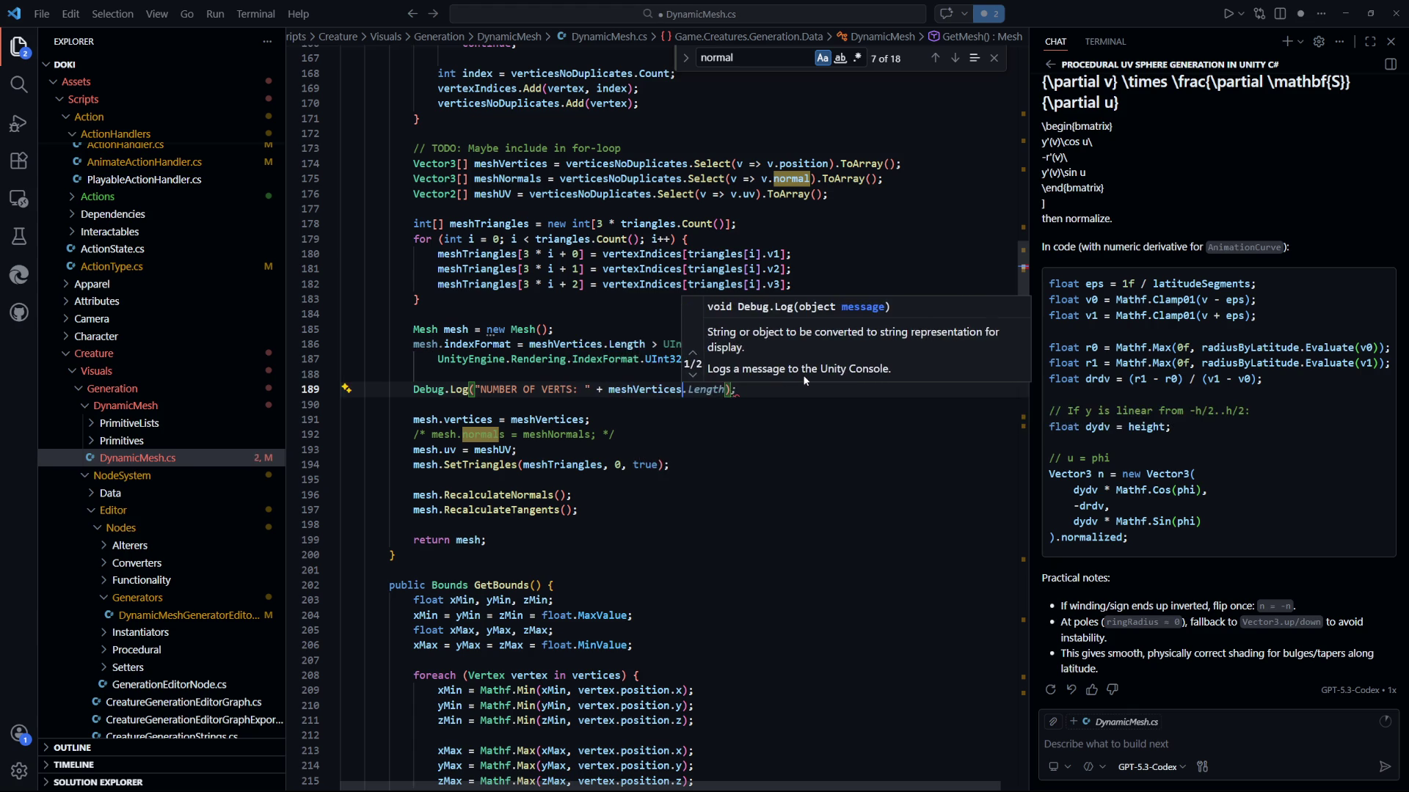
text(L)
key(Tab)
text(;)
key(ctrl+s)
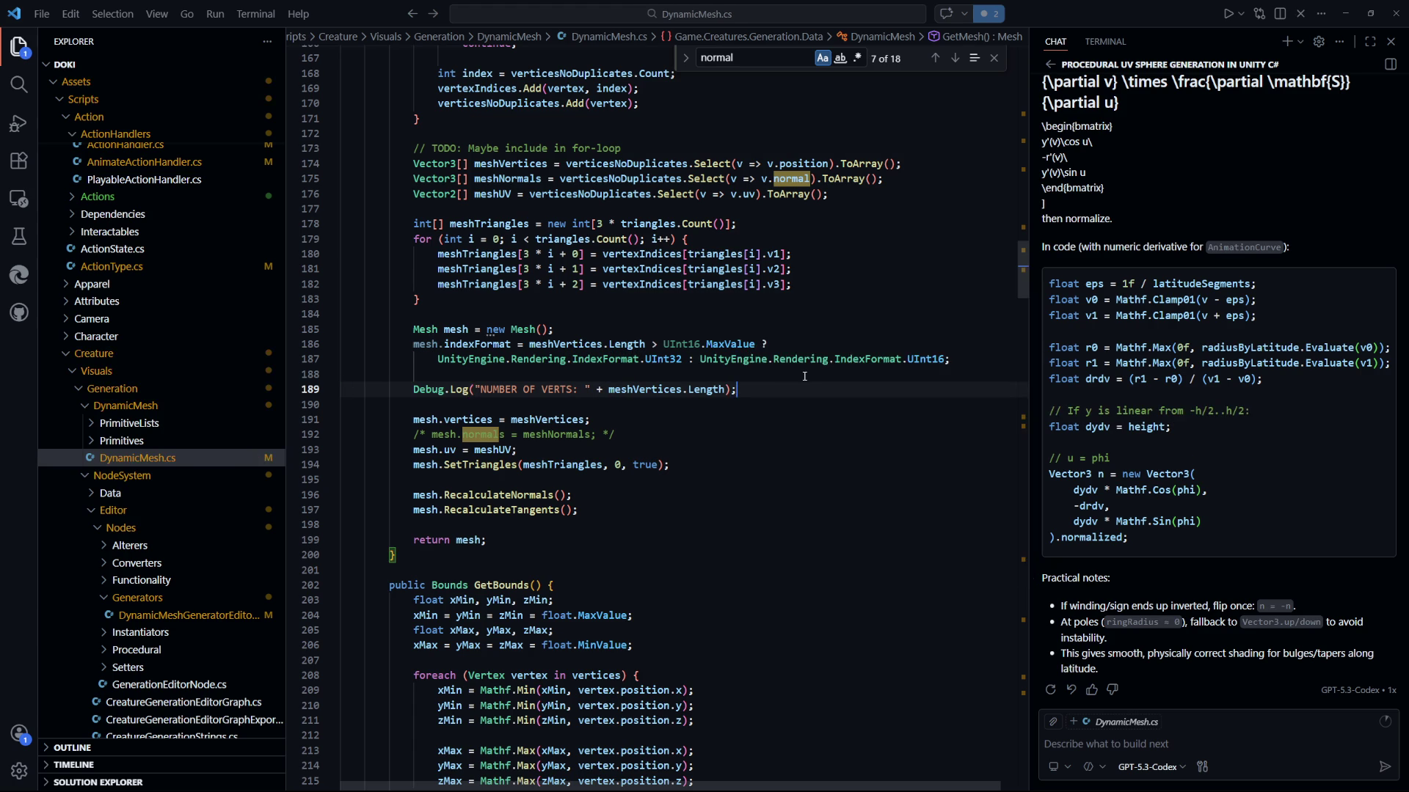
Add a second Debug.Log for the triangle count, meshTriangles.Length / 3, and save.
key(Return)
text(Debug.Log()
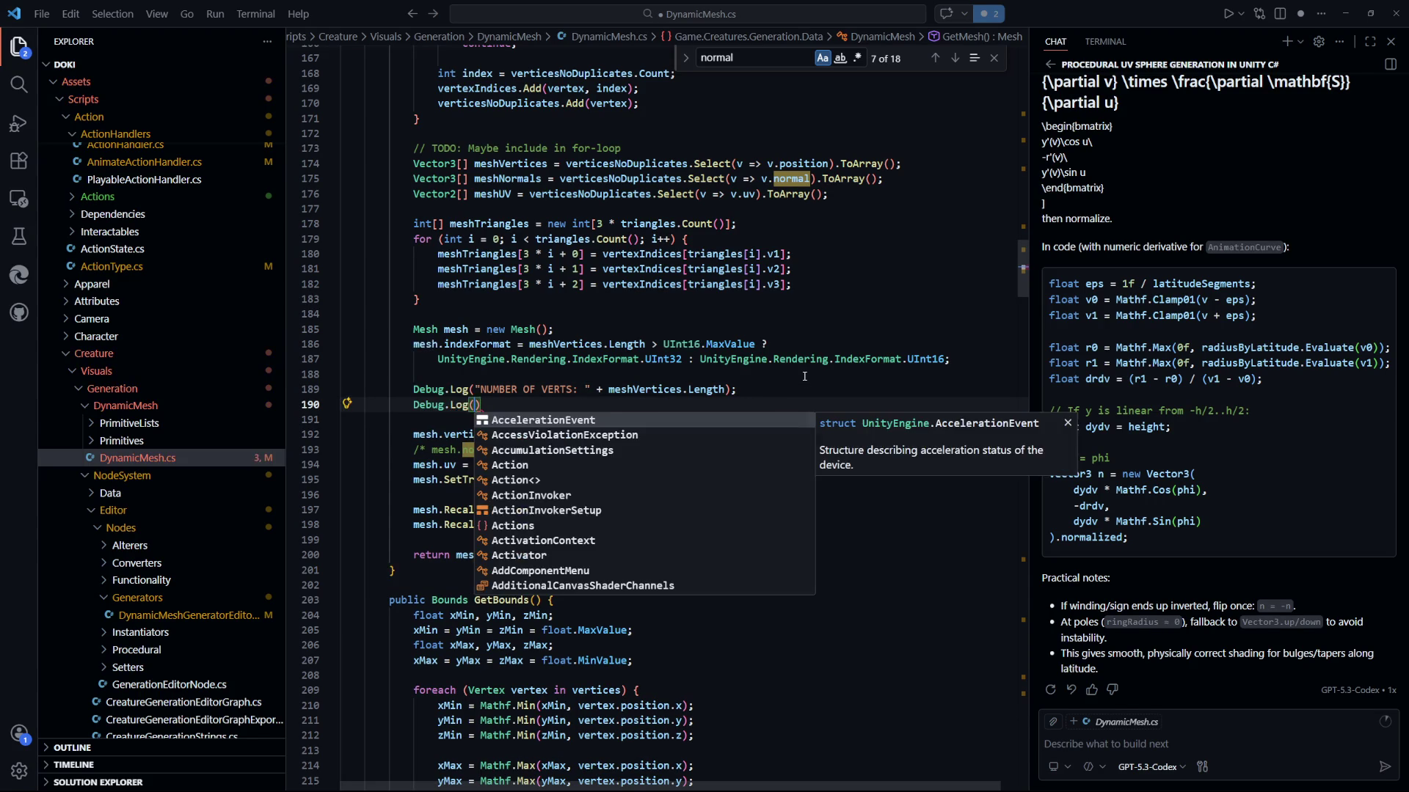
text(")
key(Tab)
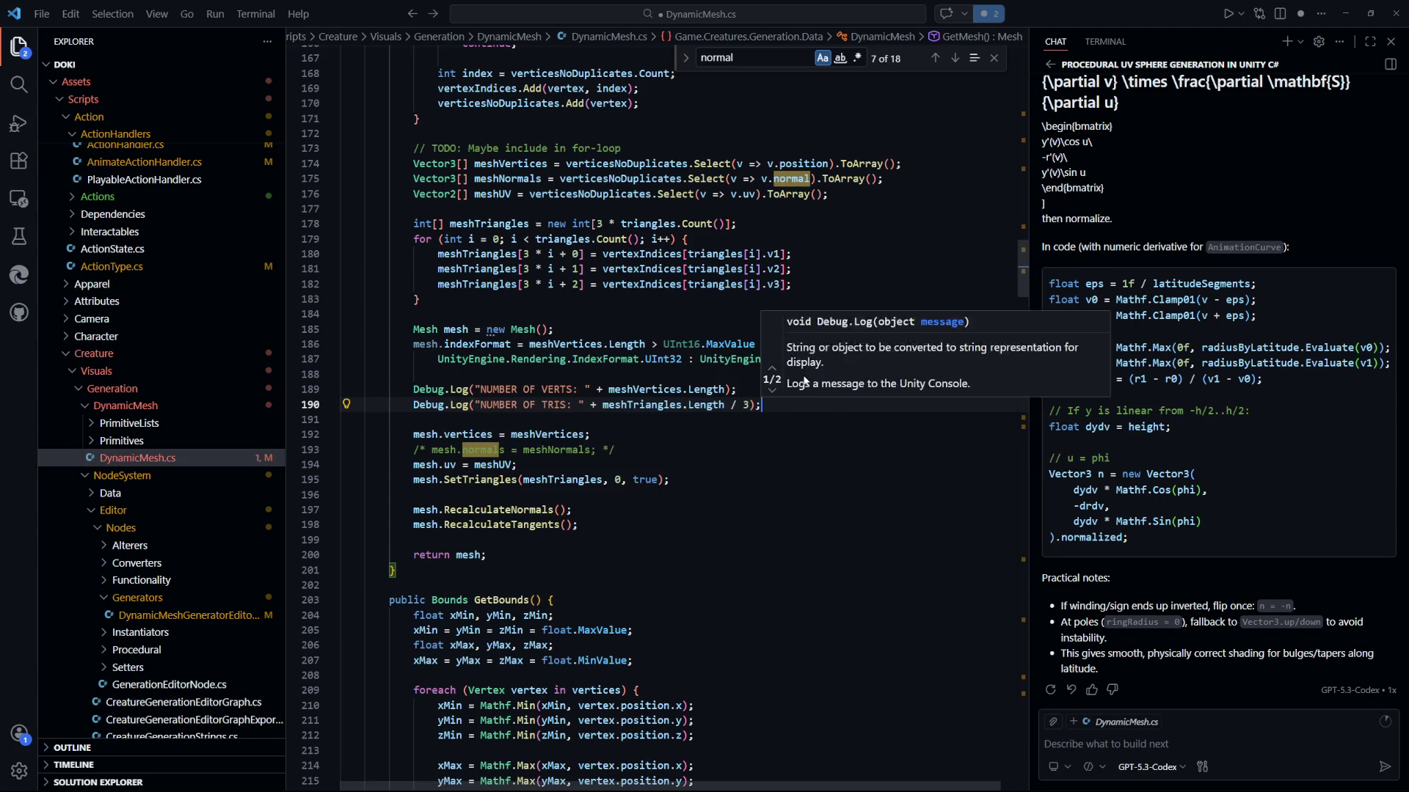
key(ctrl+s)
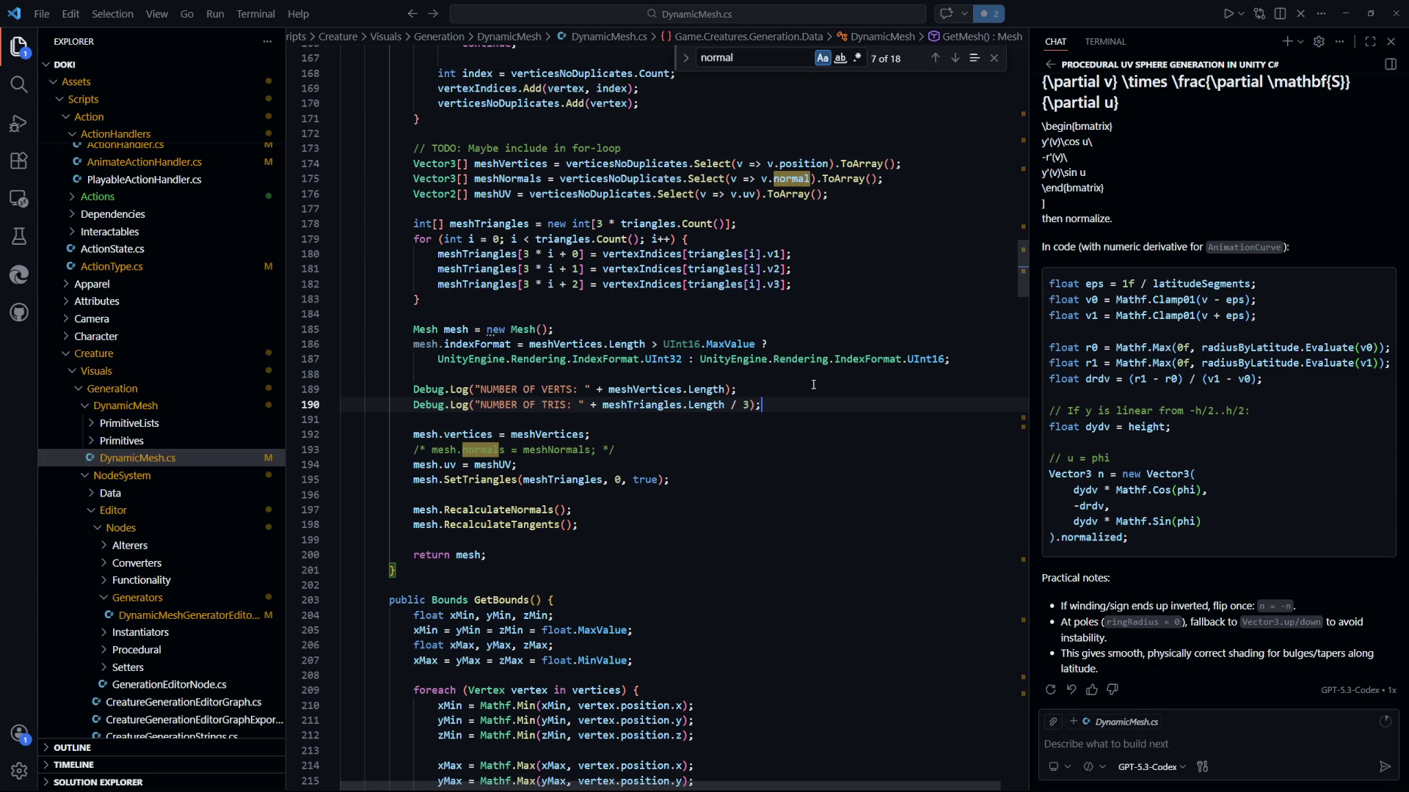
click(745, 489)
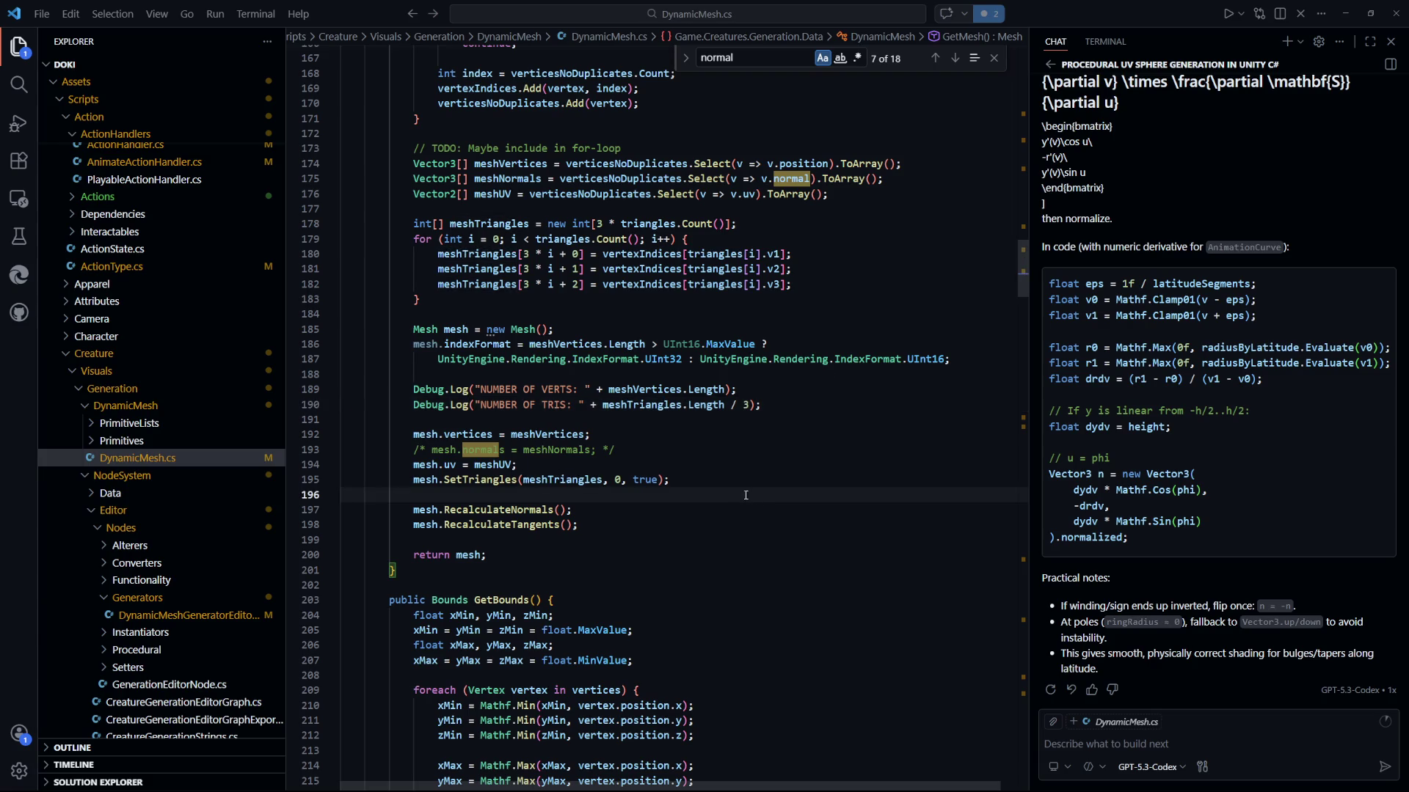
key(alt+Tab)
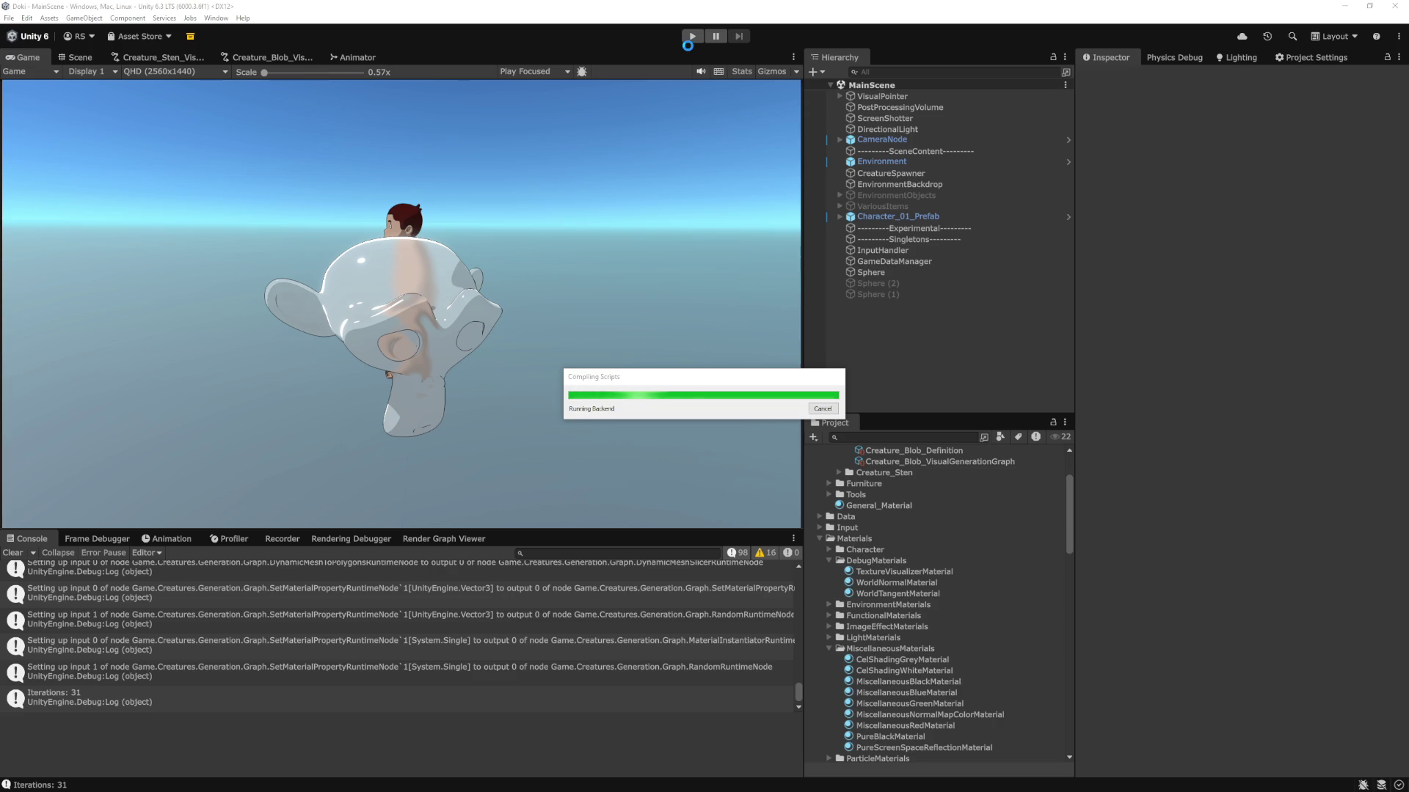
Enter Play mode once compilation finishes so the blob spawns beside the character.
click(690, 38)
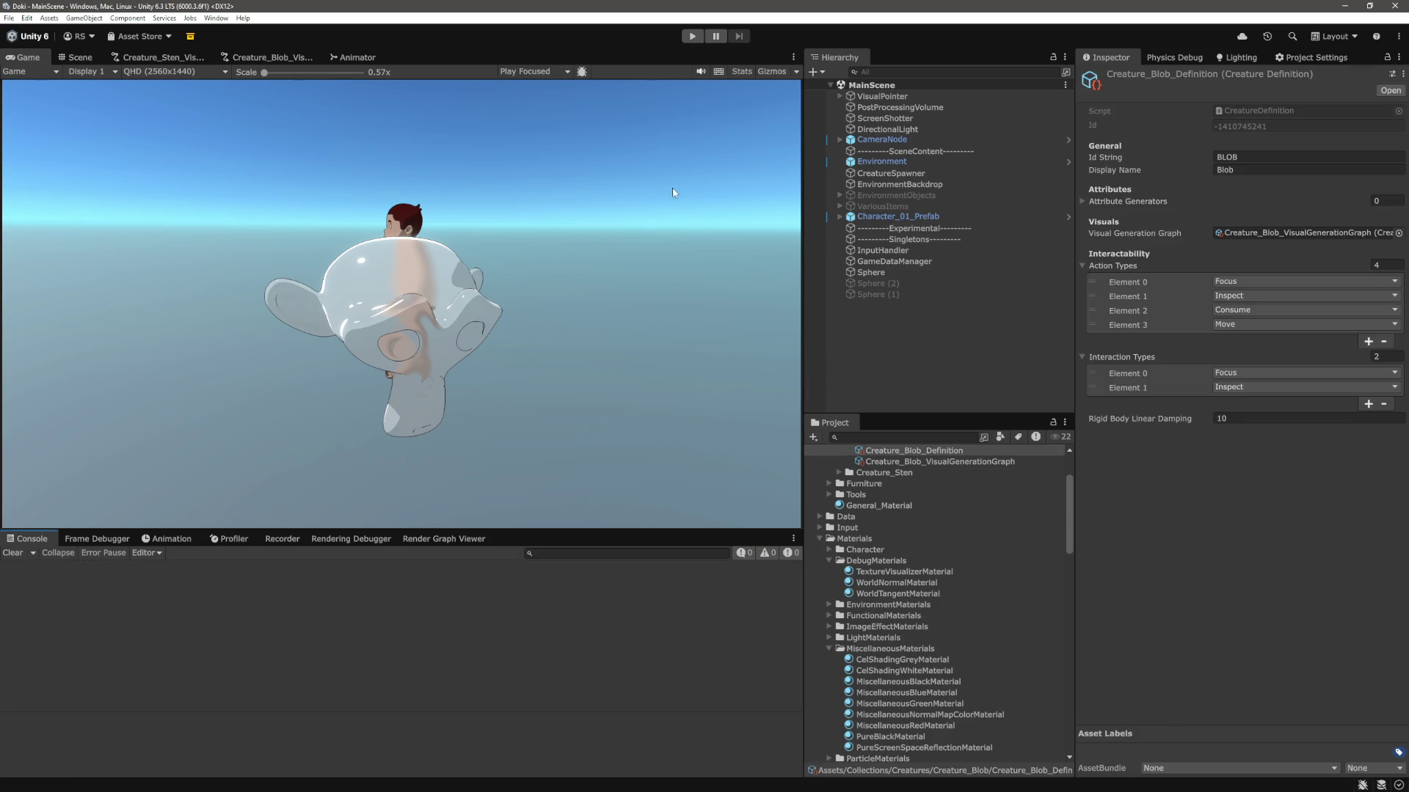
click(700, 41)
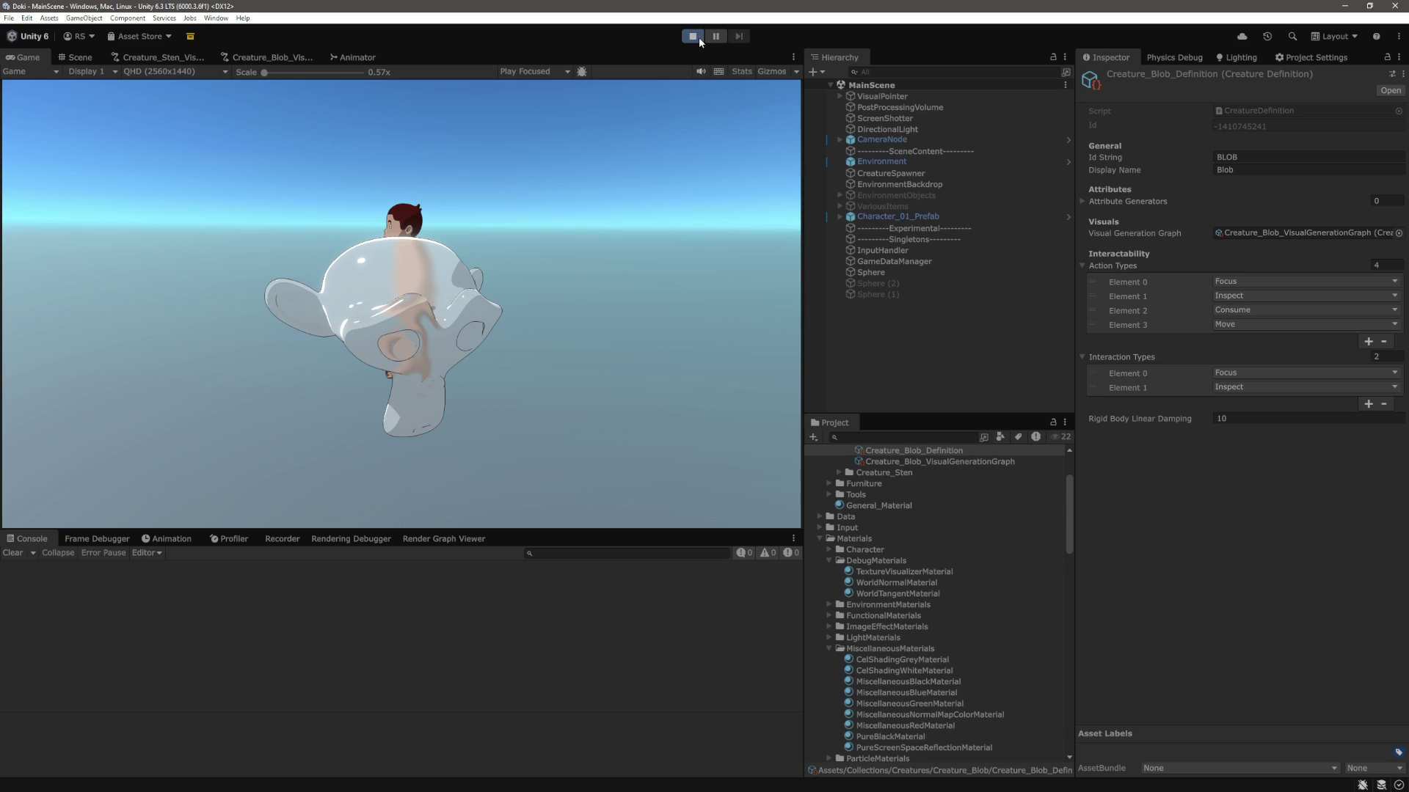
click(586, 99)
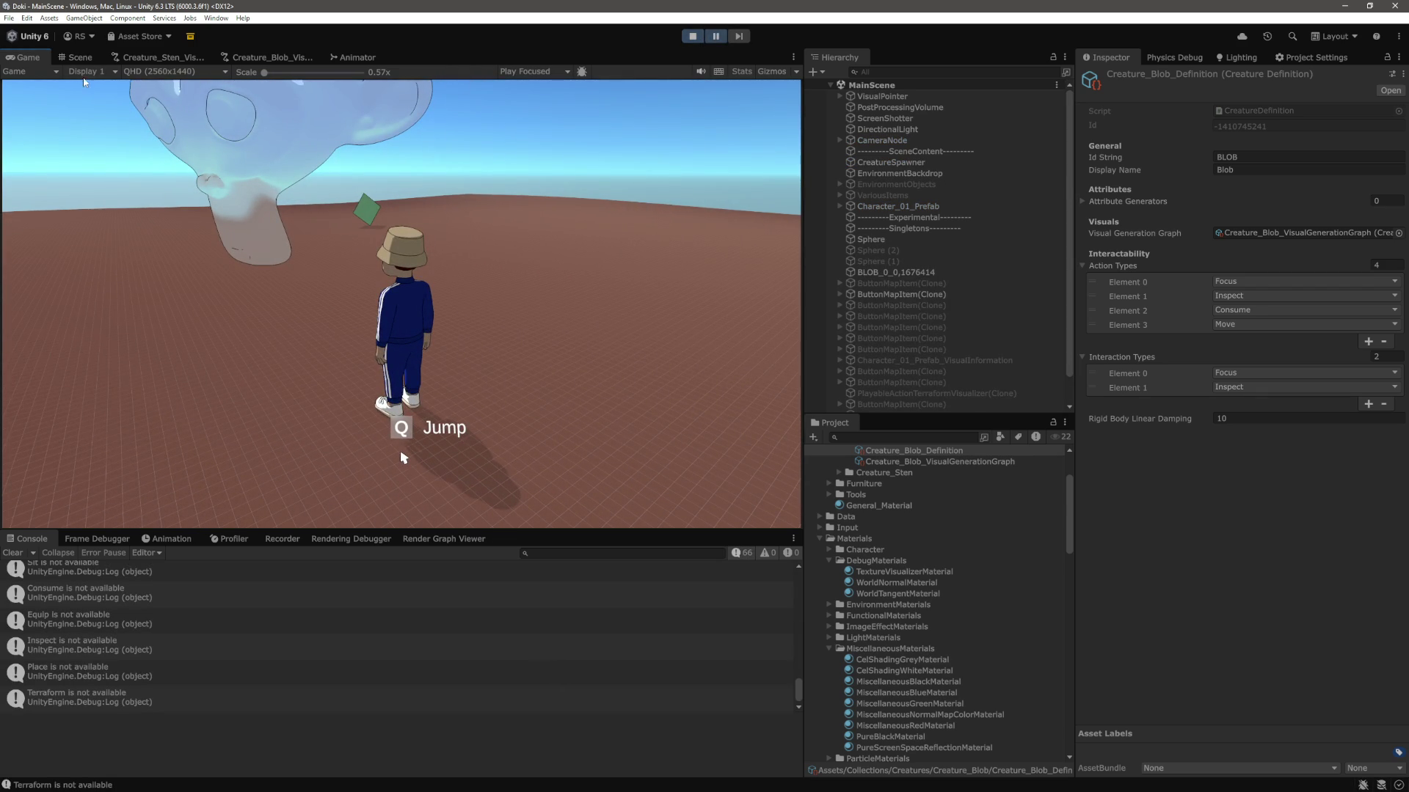
Frame the spawned octahedron blob in the Scene view, orbit around it, and search the Console for COUNT.
click(77, 59)
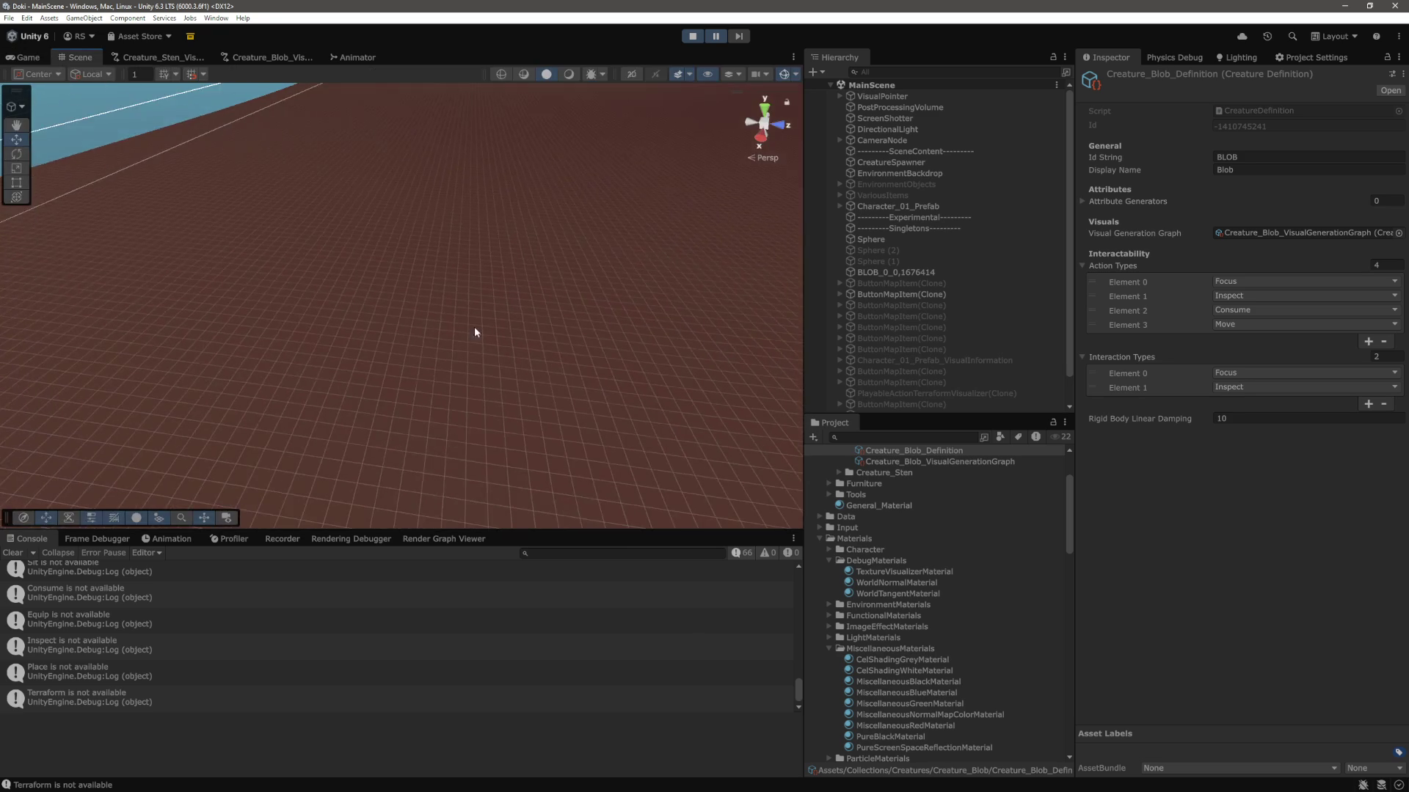
click(771, 200)
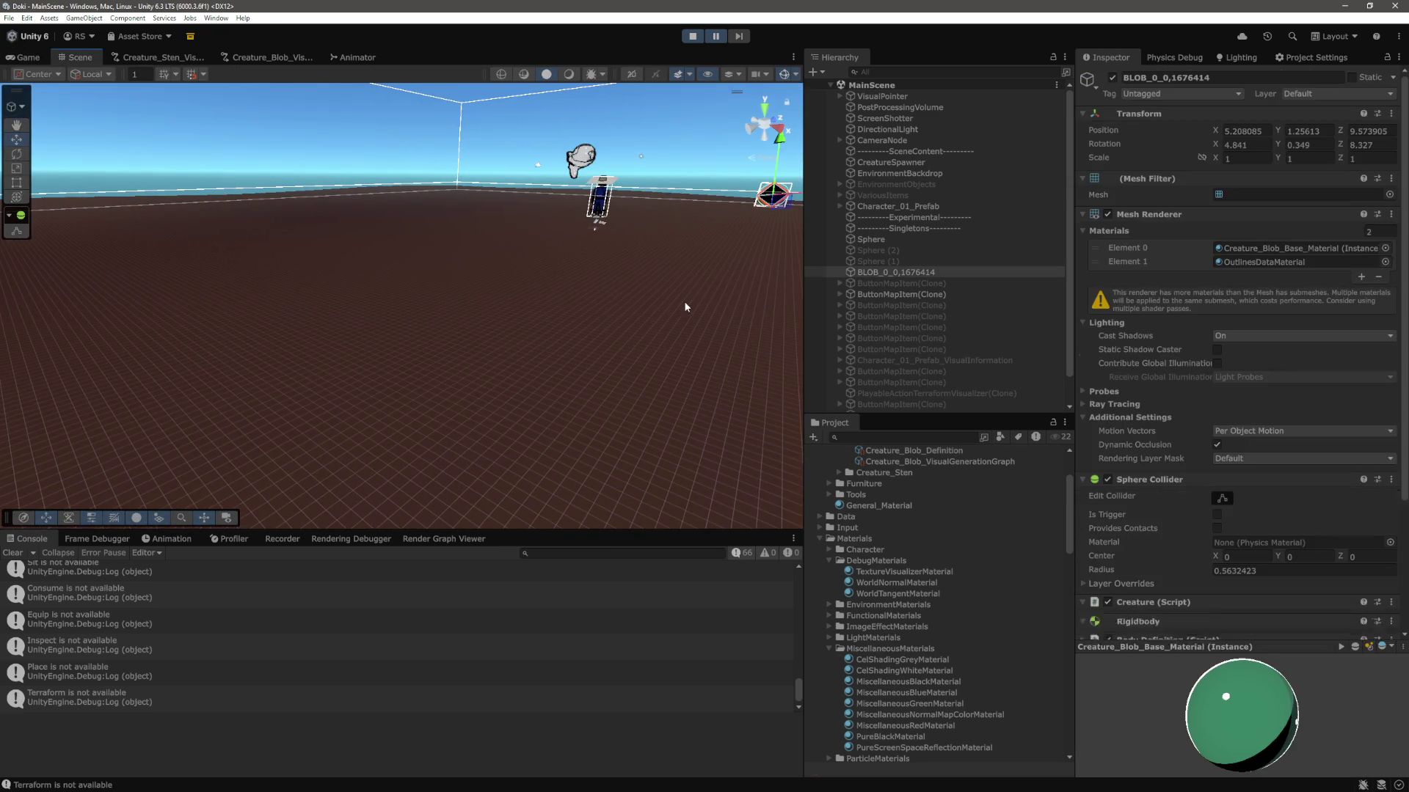
key(f)
click(899, 173)
click(28, 58)
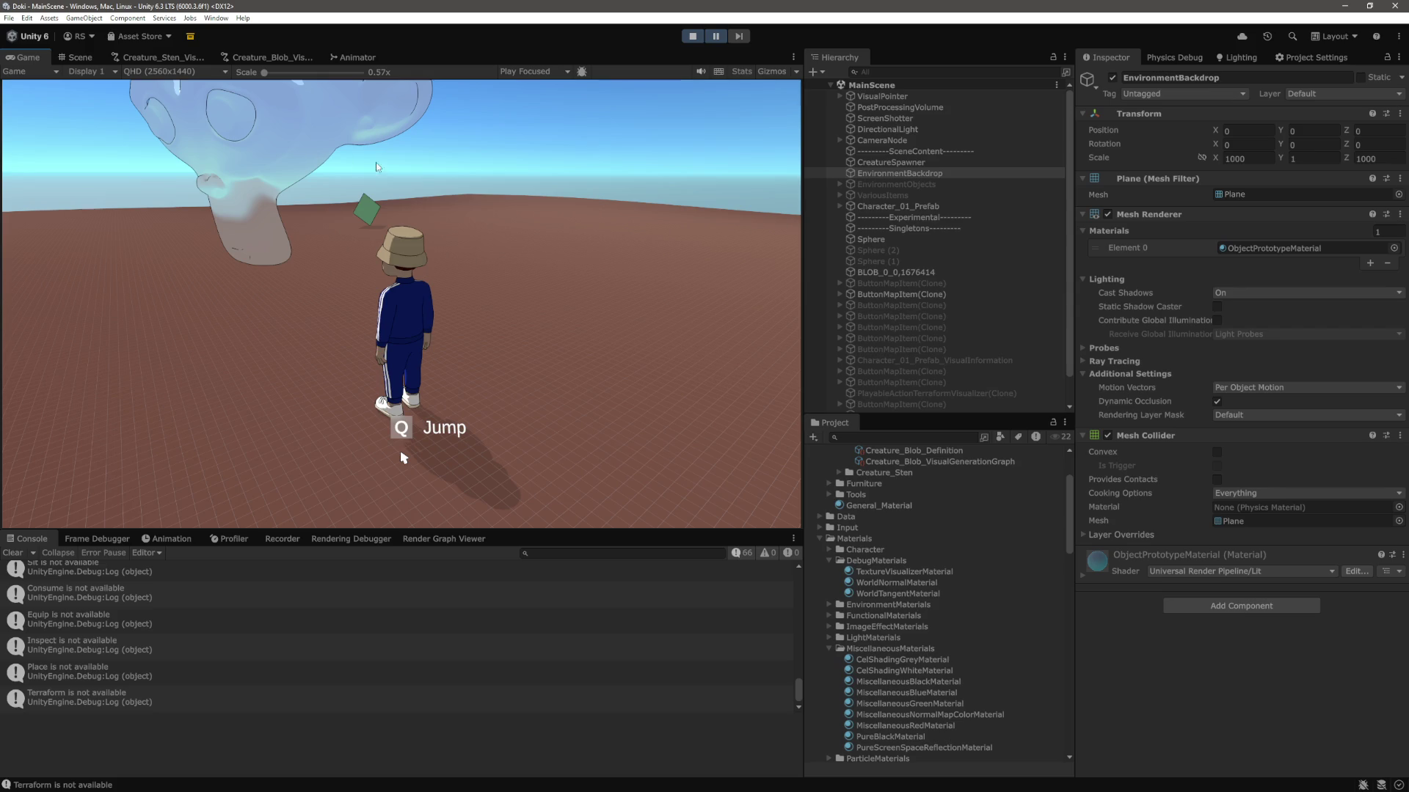
click(77, 58)
click(463, 214)
key(f)
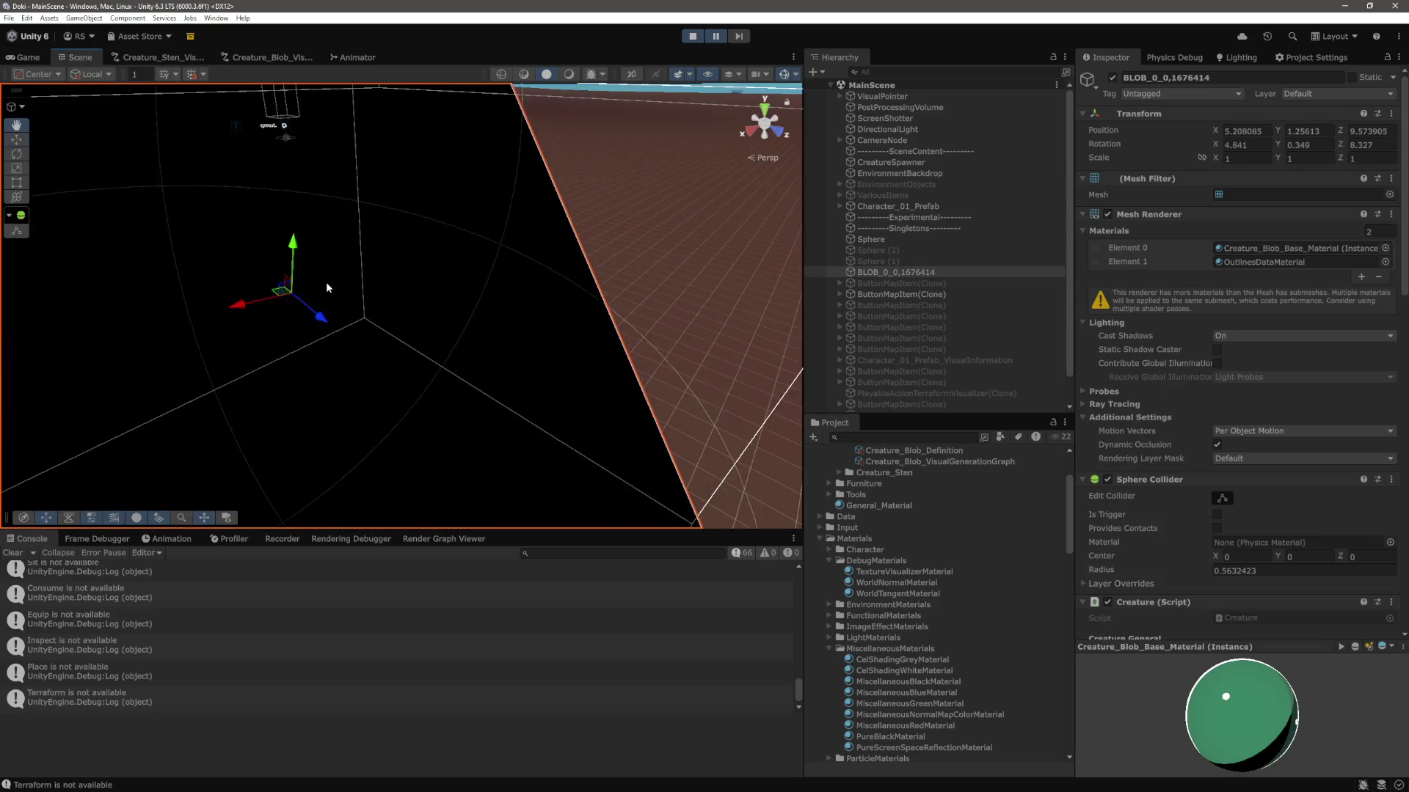
mouse_move(518, 287)
mouse_down()
mouse_move(371, 251)
mouse_move(345, 207)
mouse_move(323, 221)
mouse_up()
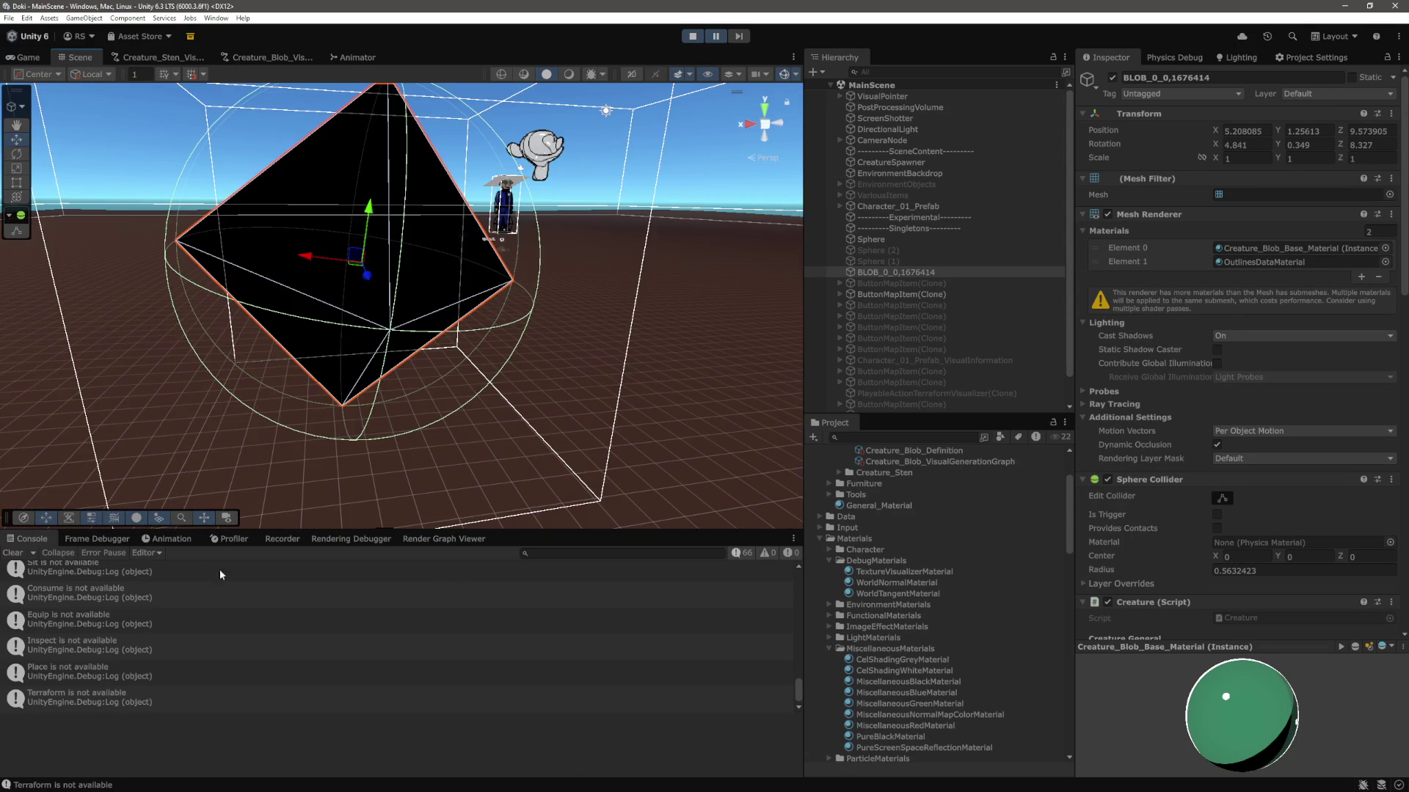
text(COUNT)
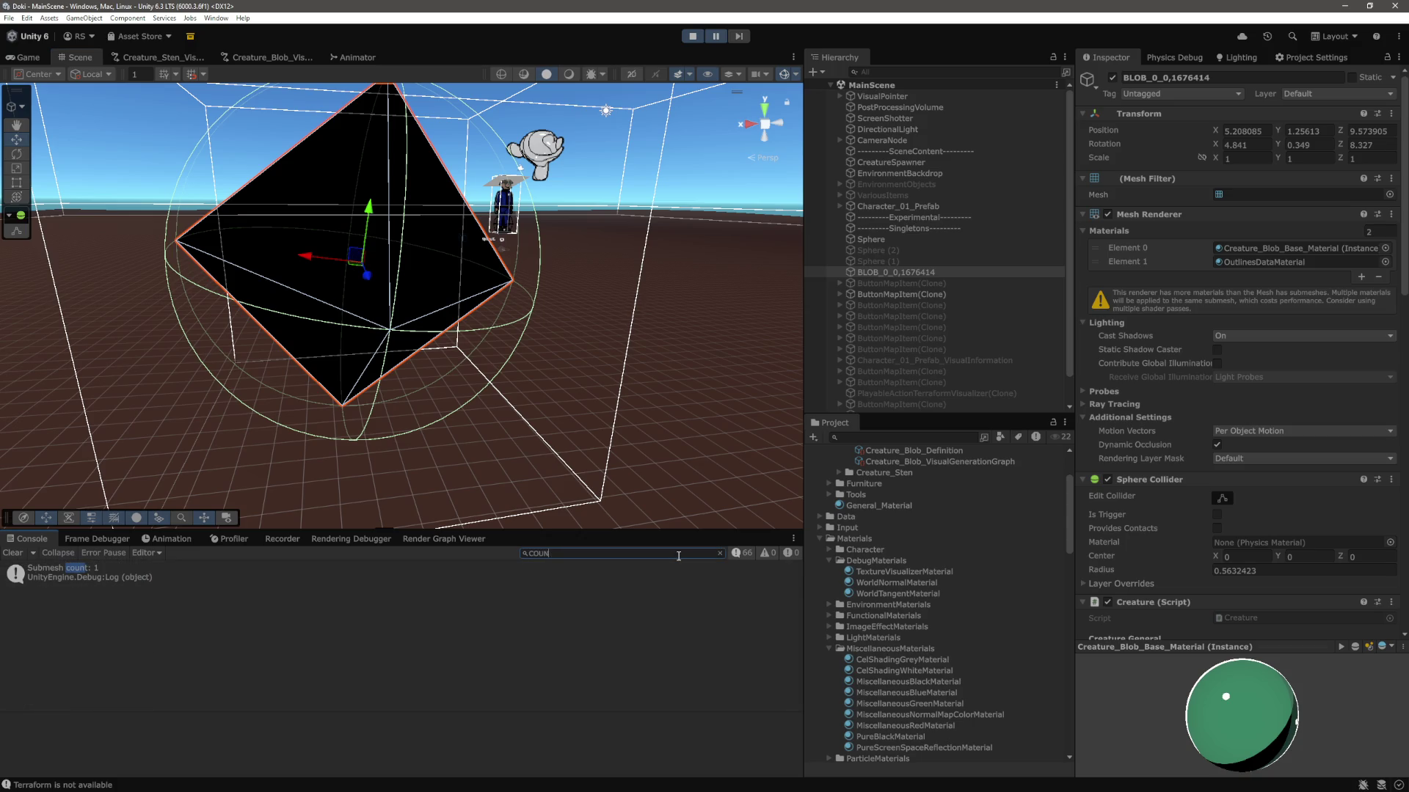
Filter the Console for NUMBER, after trying VERTS, to show the mesh count logs.
key(BackSpace)
key(BackSpace)
key(BackSpace)
text(VE)
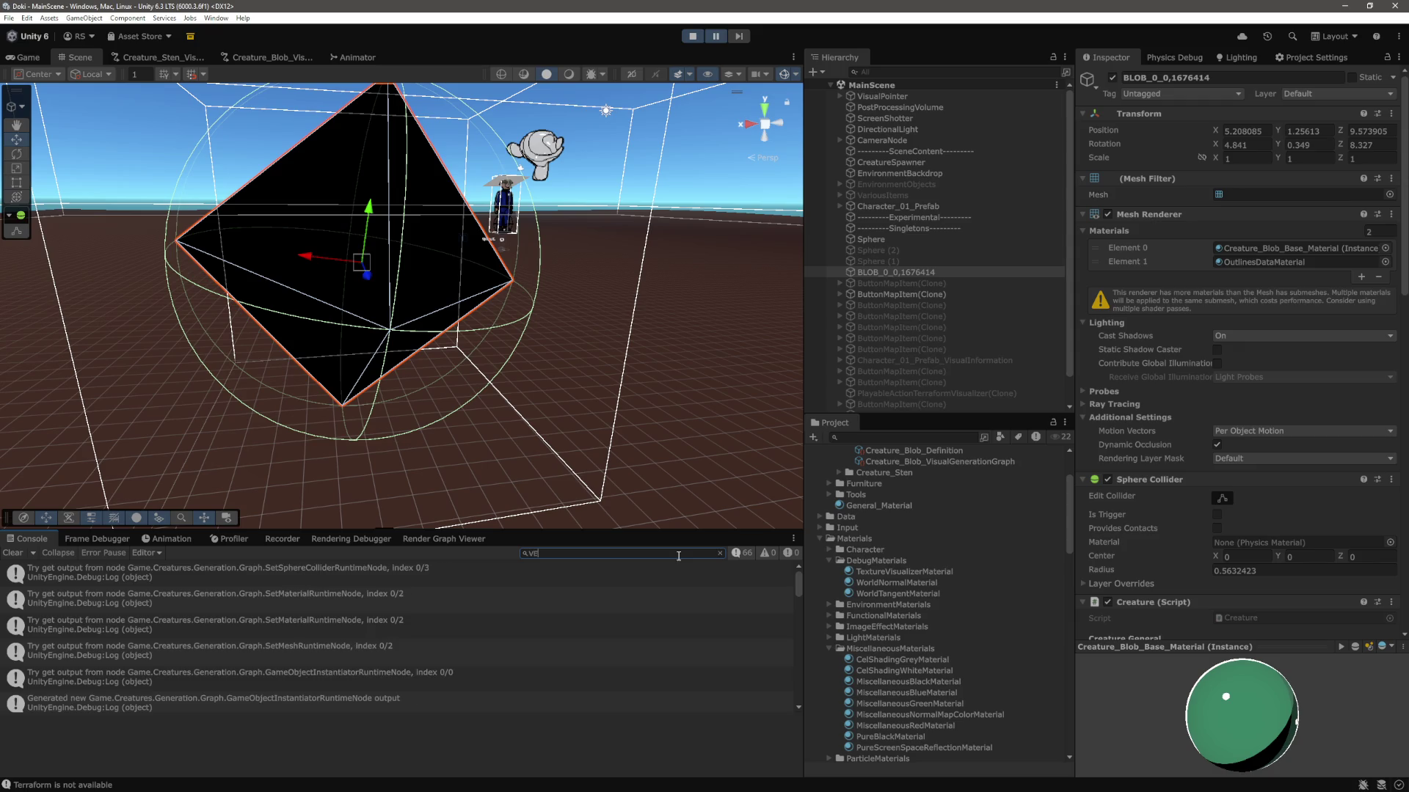
text(RTS)
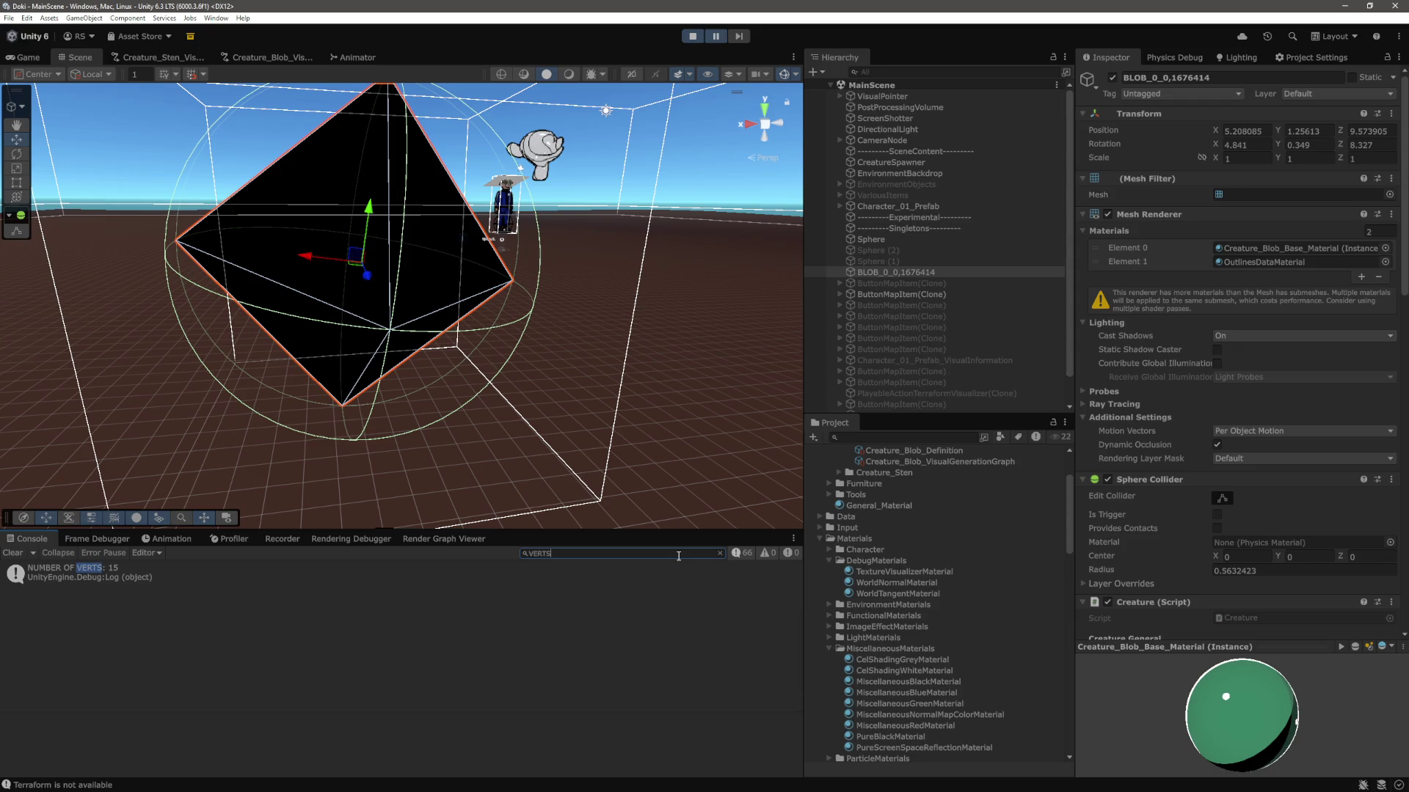
key(BackSpace)
key(BackSpace)
key(BackSpace)
text(NUMBER)
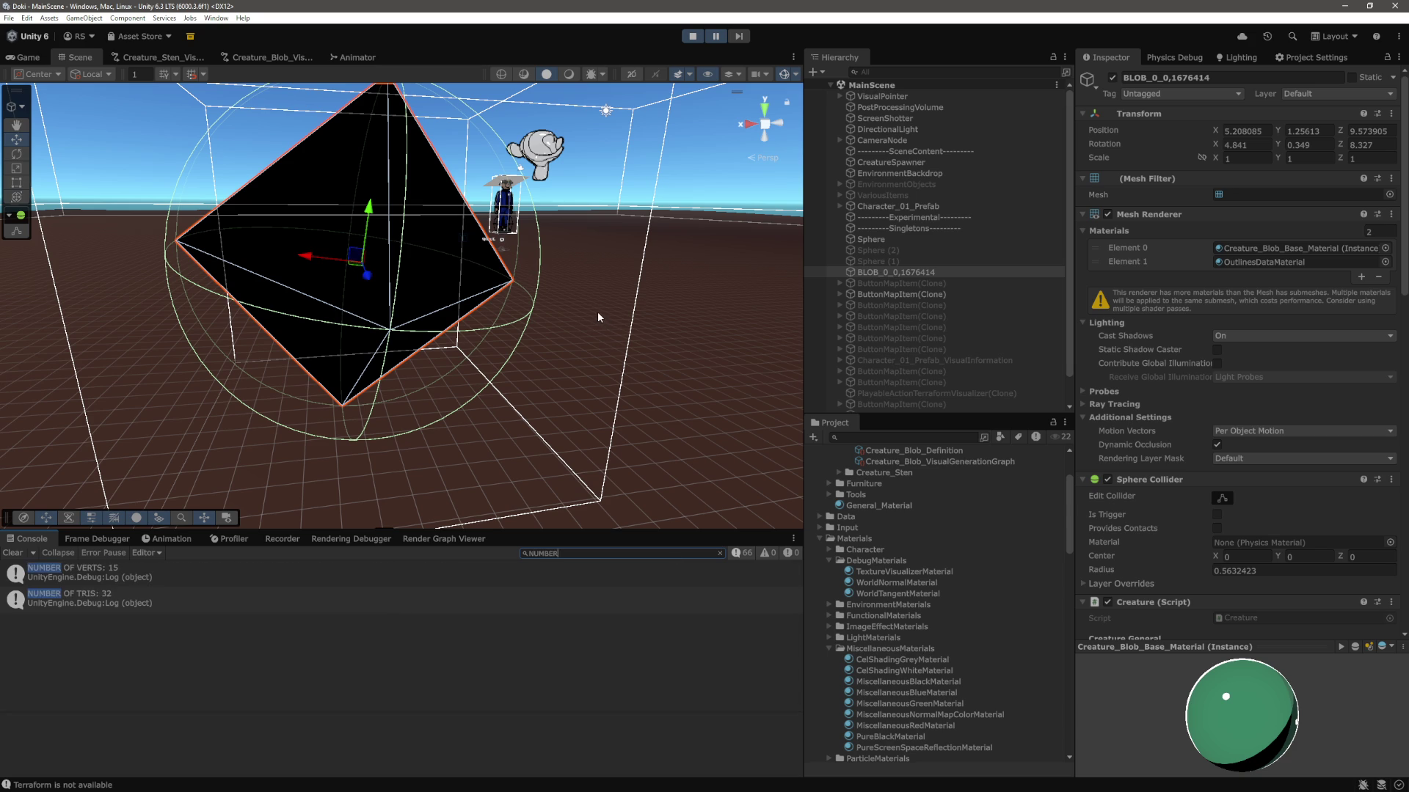
Orbit around the octahedron blob, view it from above, and reframe it.
mouse_move(598, 311)
mouse_down()
mouse_move(591, 298)
mouse_move(665, 196)
mouse_move(439, 329)
mouse_move(730, 275)
mouse_move(562, 320)
mouse_move(697, 305)
mouse_move(696, 328)
mouse_move(491, 360)
mouse_move(629, 352)
mouse_move(646, 408)
mouse_move(570, 274)
mouse_move(579, 378)
mouse_move(589, 345)
mouse_move(396, 261)
mouse_up()
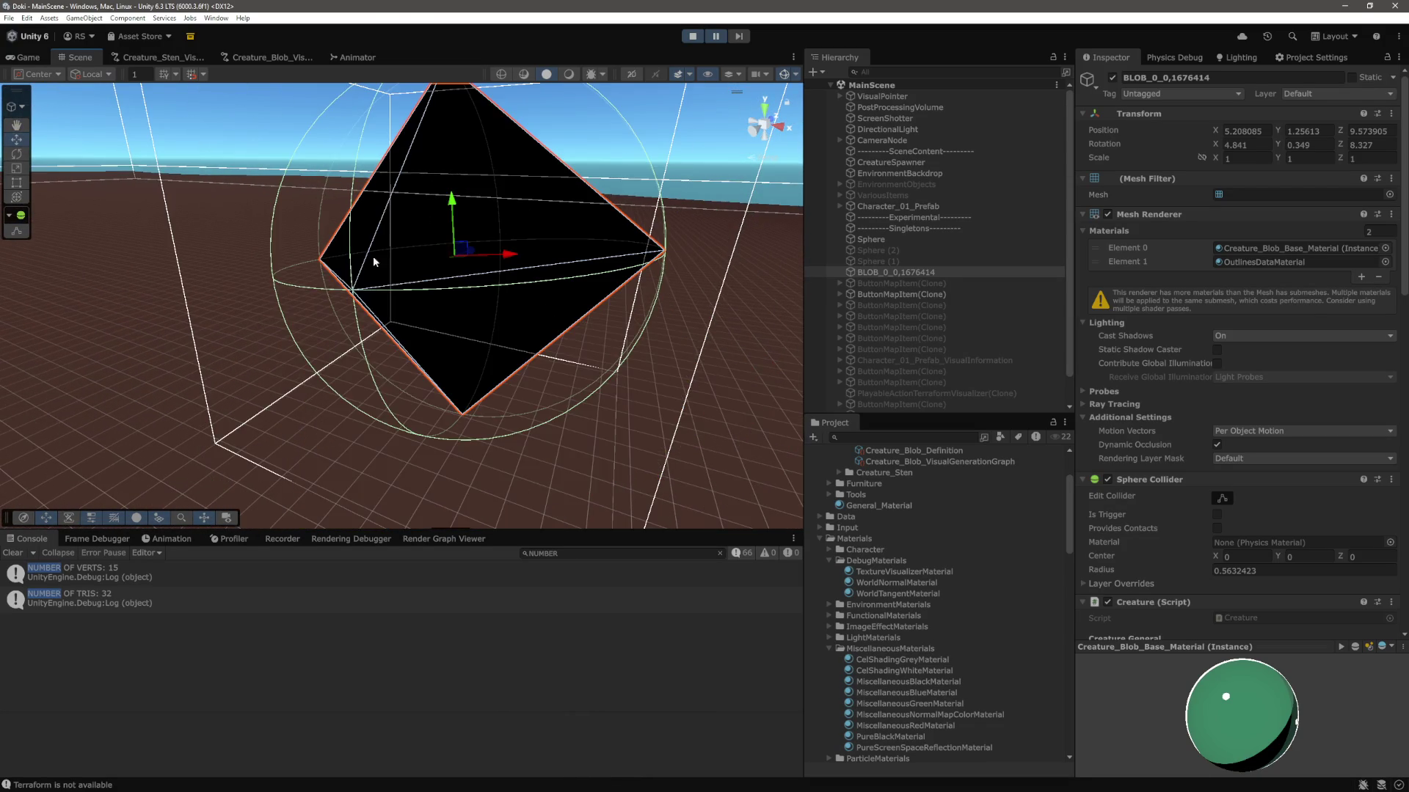
mouse_move(497, 372)
mouse_down()
mouse_move(526, 377)
mouse_move(451, 347)
mouse_move(567, 345)
mouse_move(617, 299)
mouse_move(657, 291)
mouse_move(704, 323)
mouse_move(651, 296)
mouse_move(697, 329)
mouse_move(648, 352)
mouse_move(548, 245)
mouse_move(579, 324)
mouse_move(591, 296)
mouse_move(478, 396)
mouse_up()
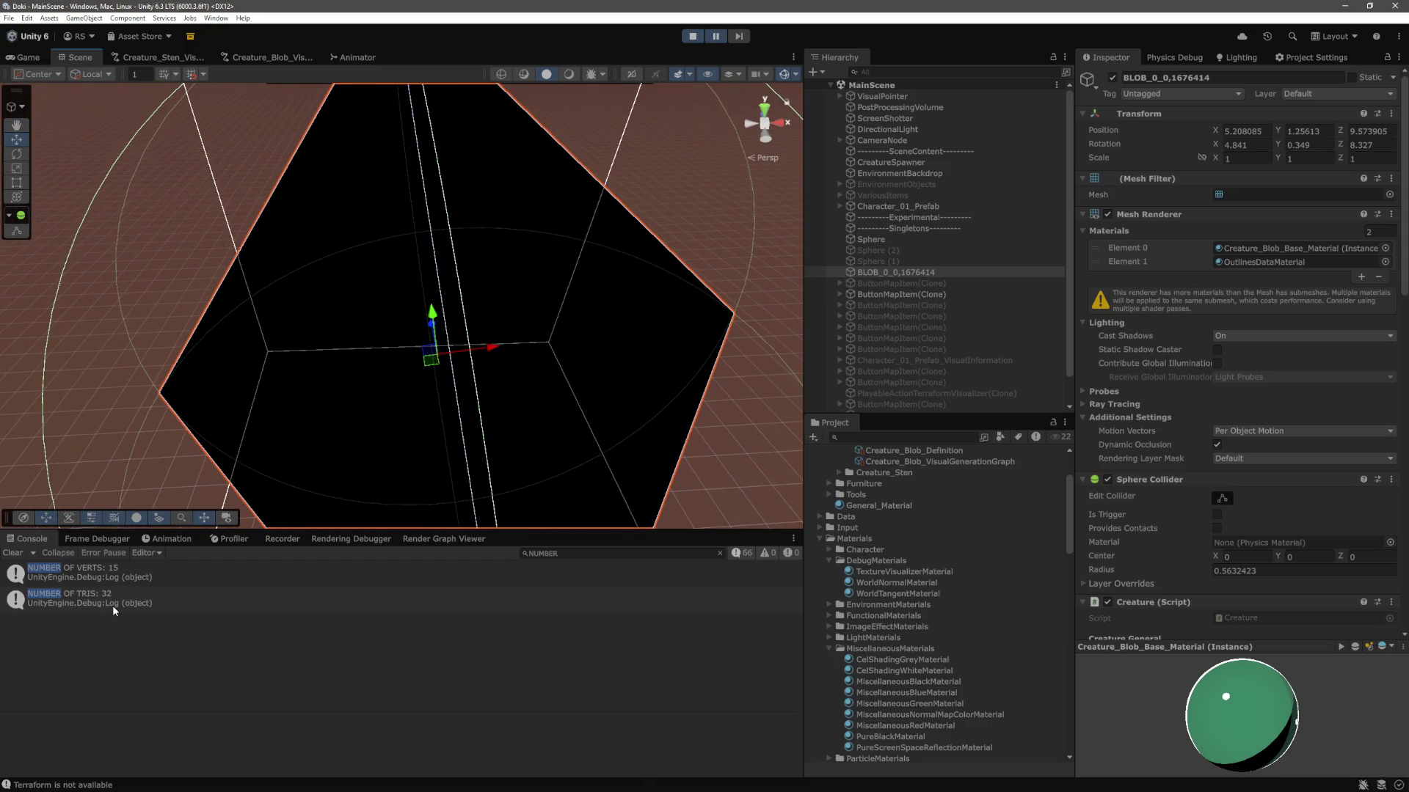
mouse_move(285, 497)
mouse_down()
mouse_move(550, 306)
mouse_move(645, 334)
mouse_move(504, 289)
mouse_move(462, 286)
mouse_move(468, 297)
mouse_up()
key(f)
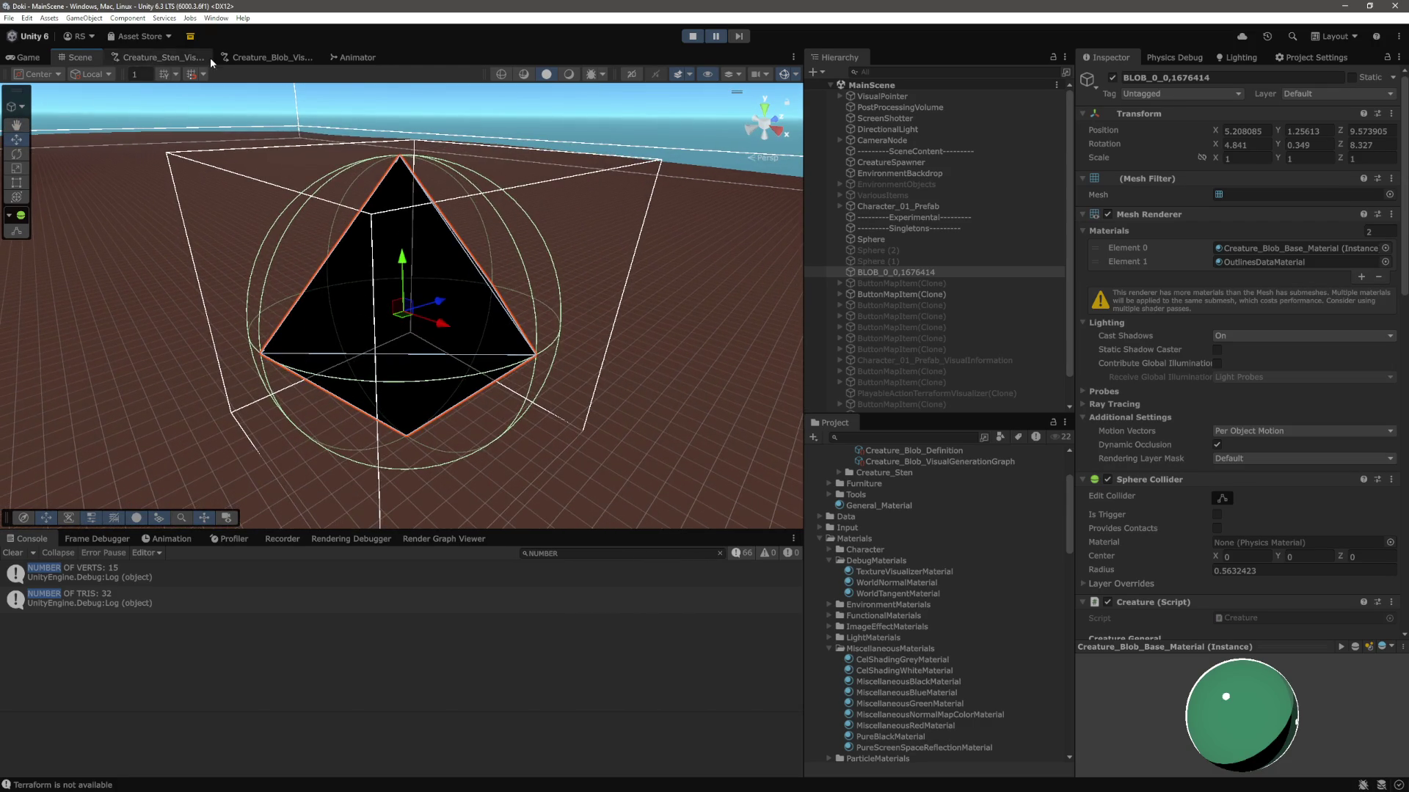
Stop play, change the graph's Geometry Type from Uv Sphere to Ico Sphere, and play again.
click(691, 37)
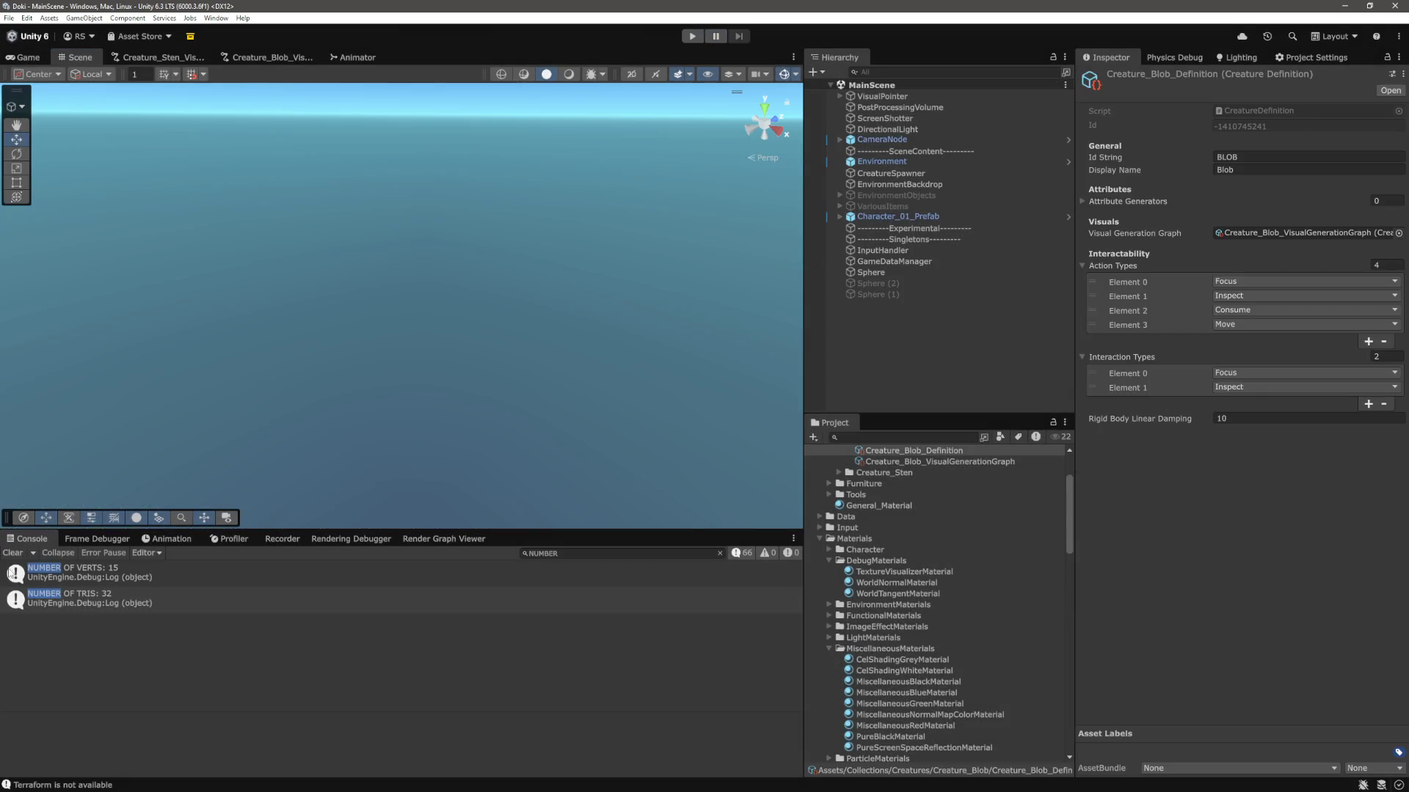
click(267, 59)
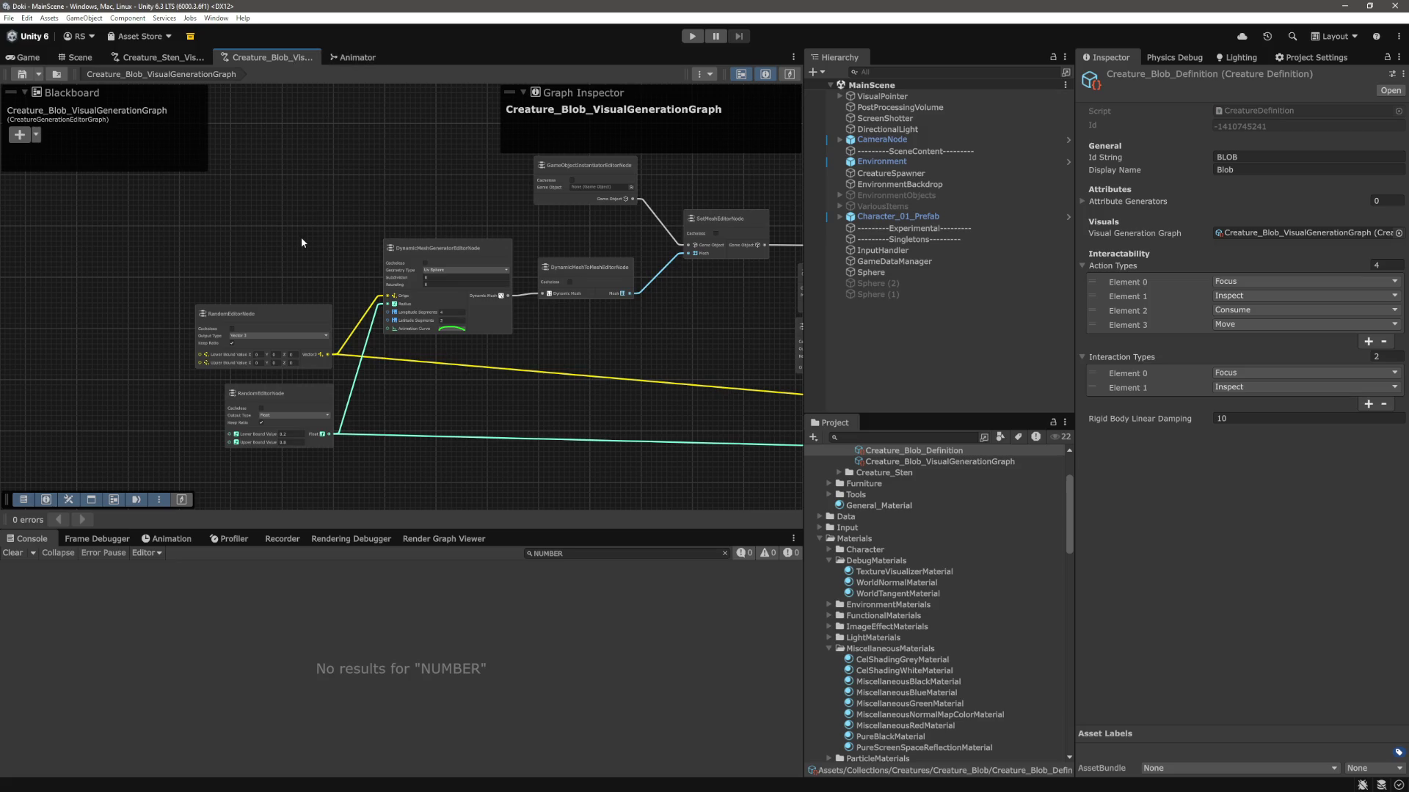
scroll(513, 293, up, 10)
click(384, 204)
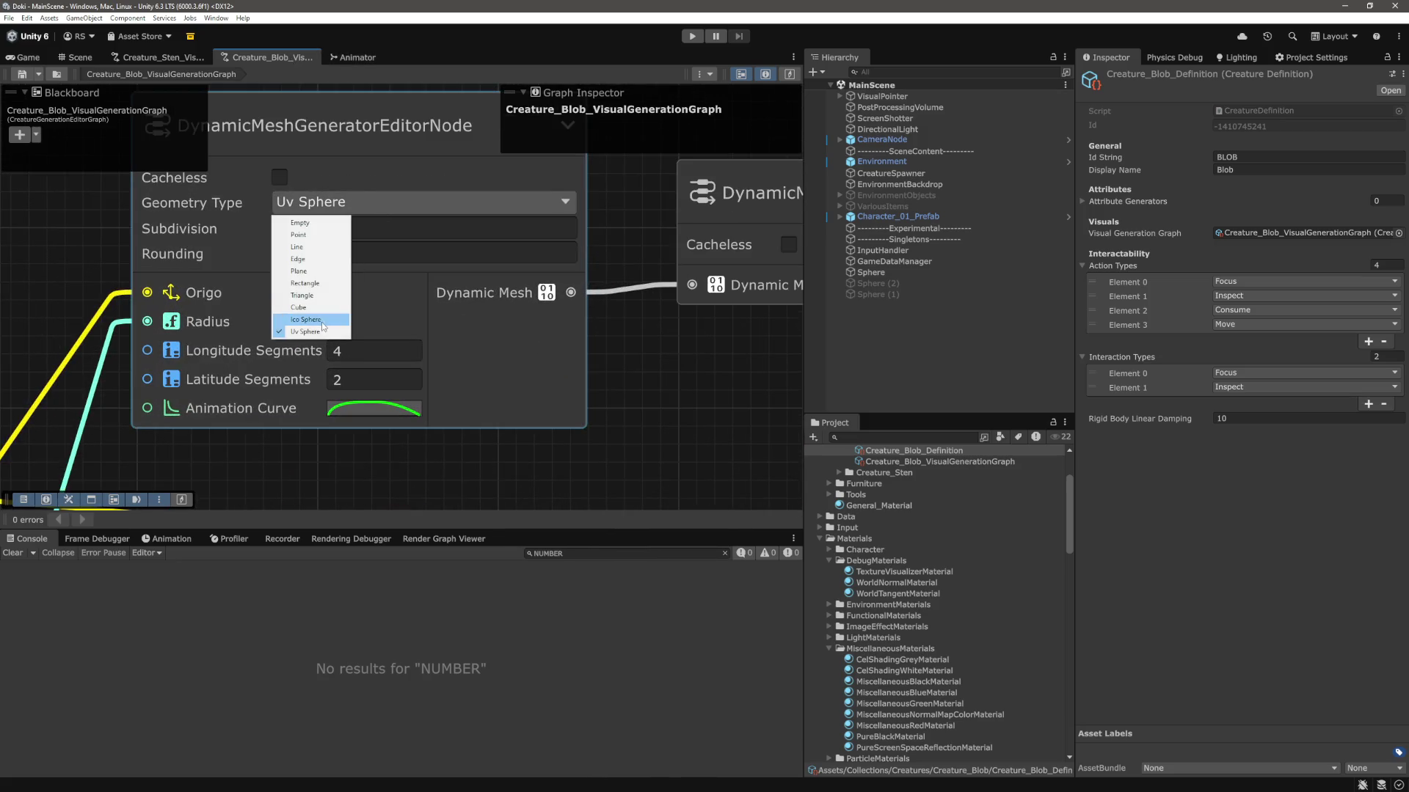
click(322, 326)
scroll(397, 293, down, 5)
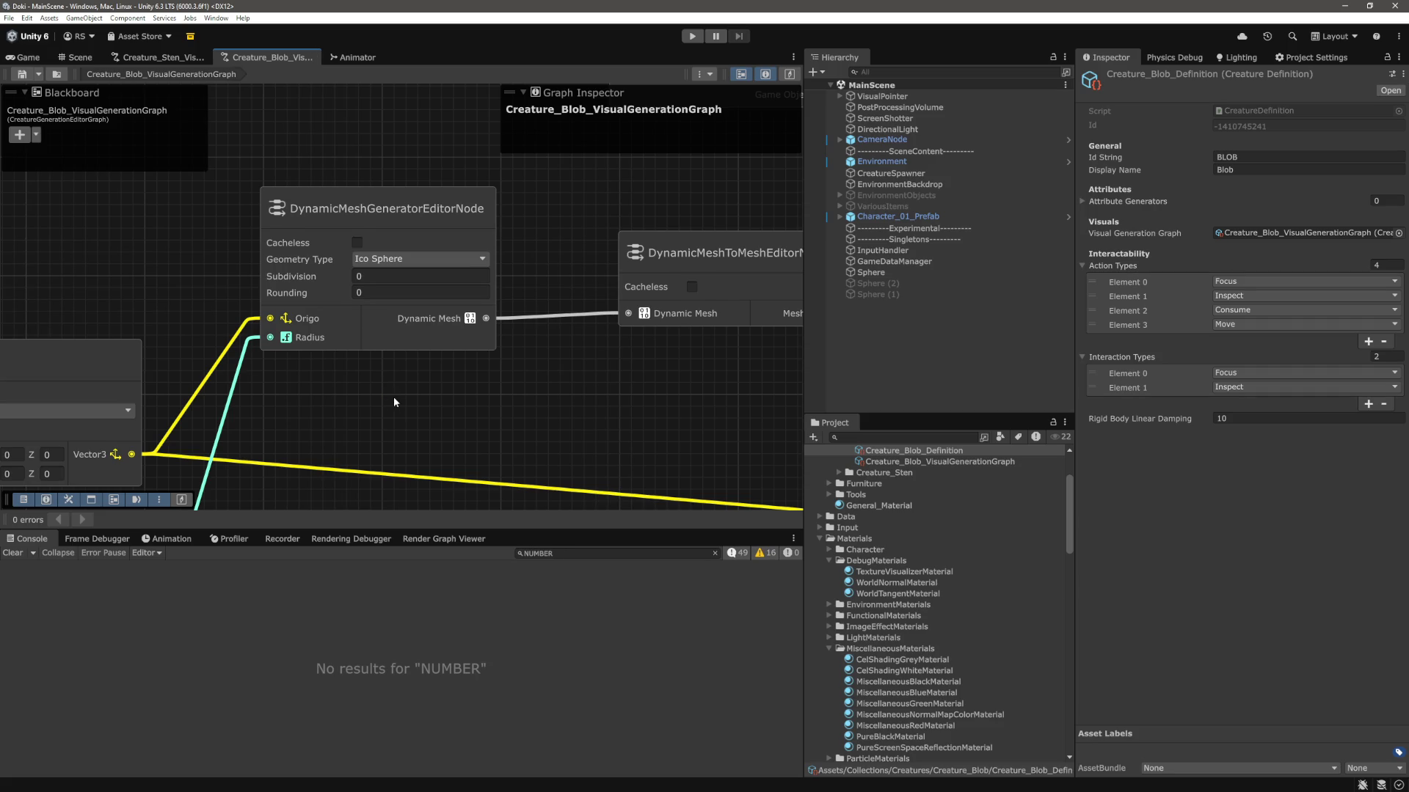
scroll(393, 402, down, 3)
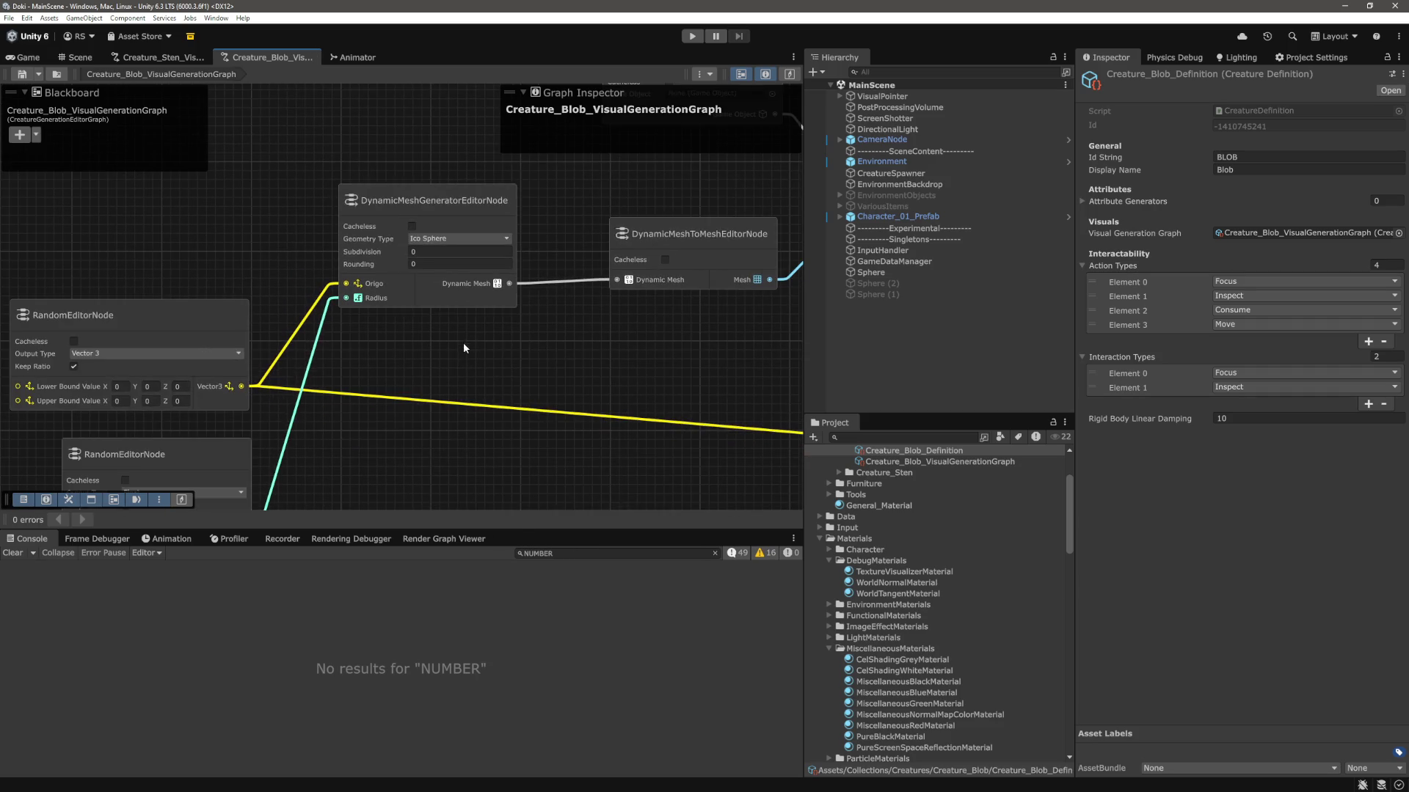
key(ctrl+1)
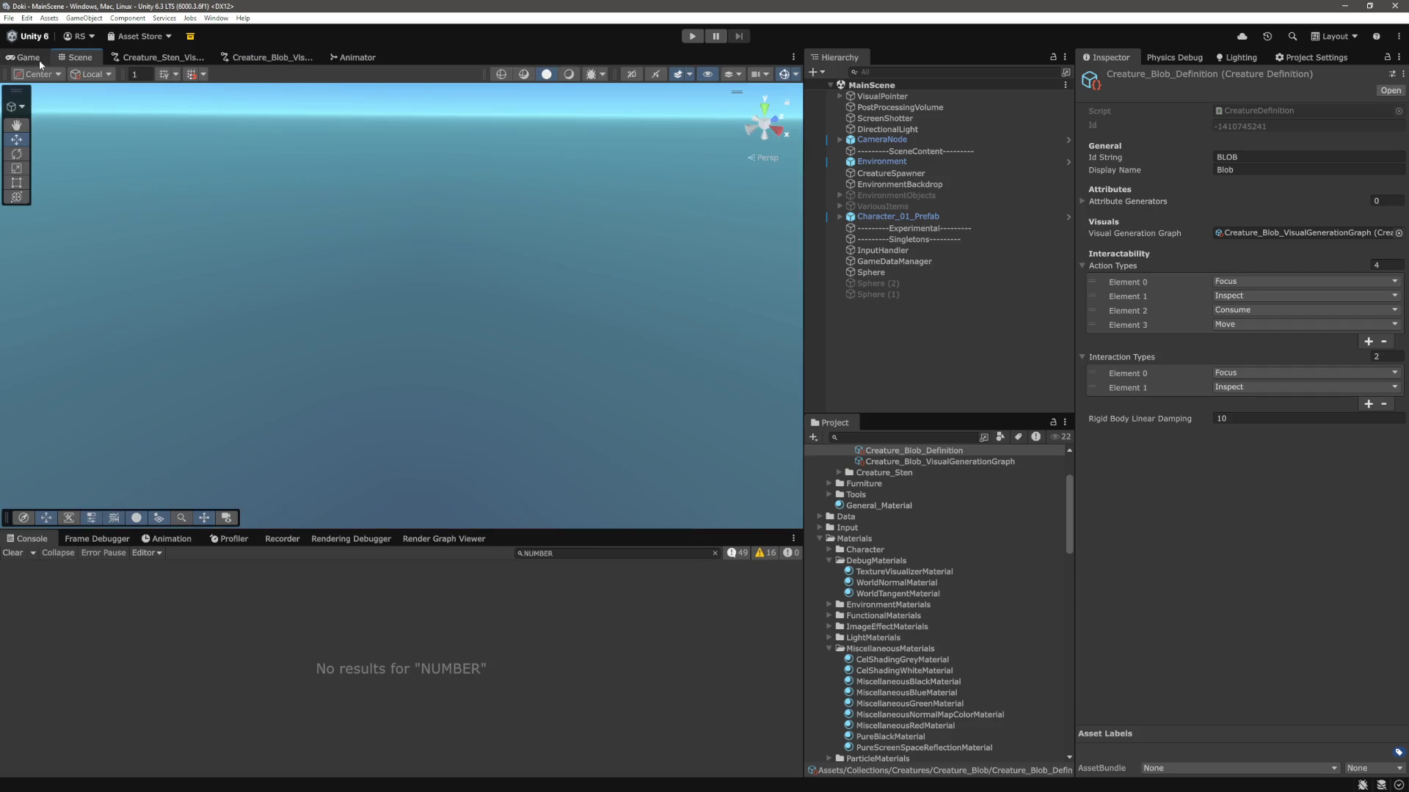
click(689, 37)
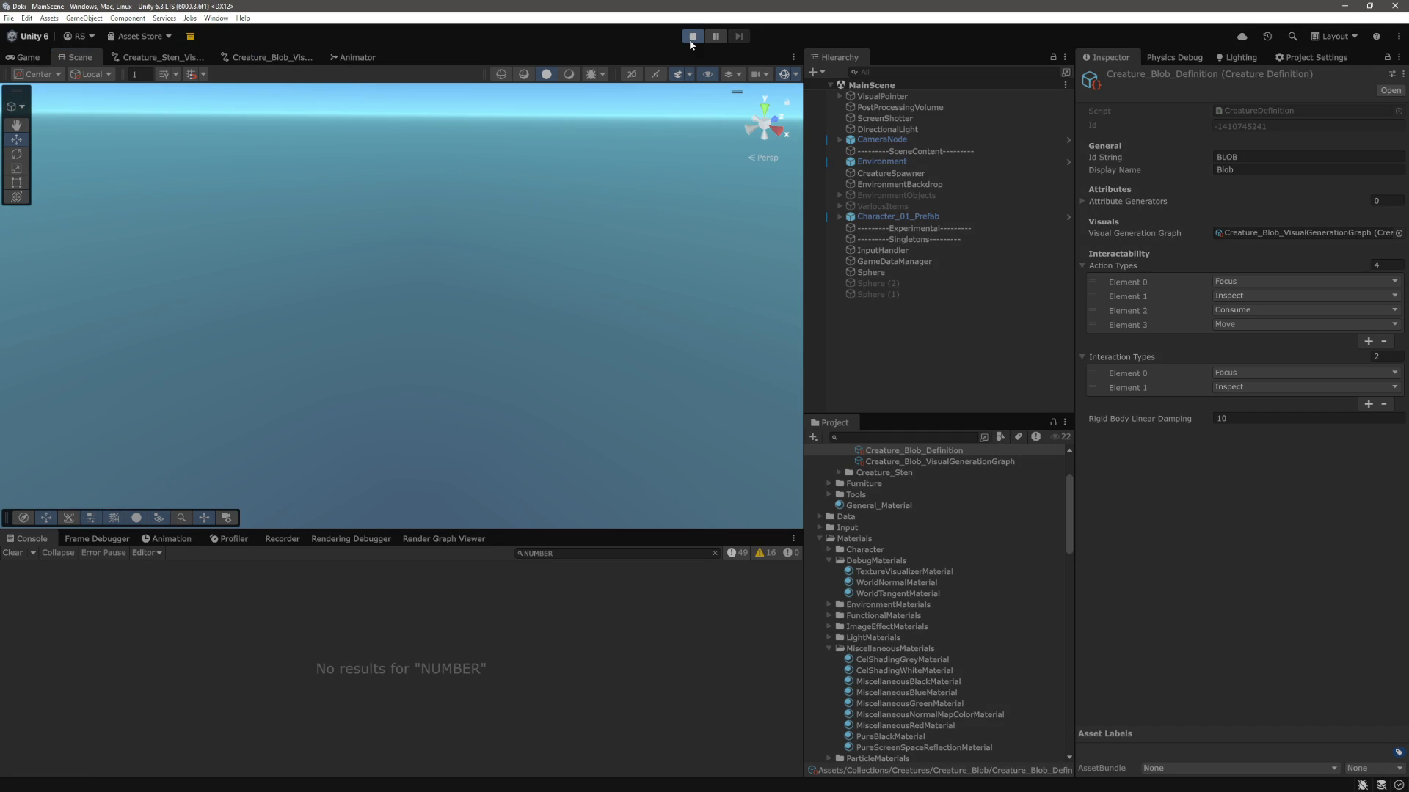
Select the newly spawned icosahedron blob and frame it close up in the Scene view.
key(ctrl+shift+p)
mouse_move(307, 216)
mouse_down()
mouse_move(487, 228)
mouse_move(281, 206)
mouse_up()
click(434, 267)
key(f)
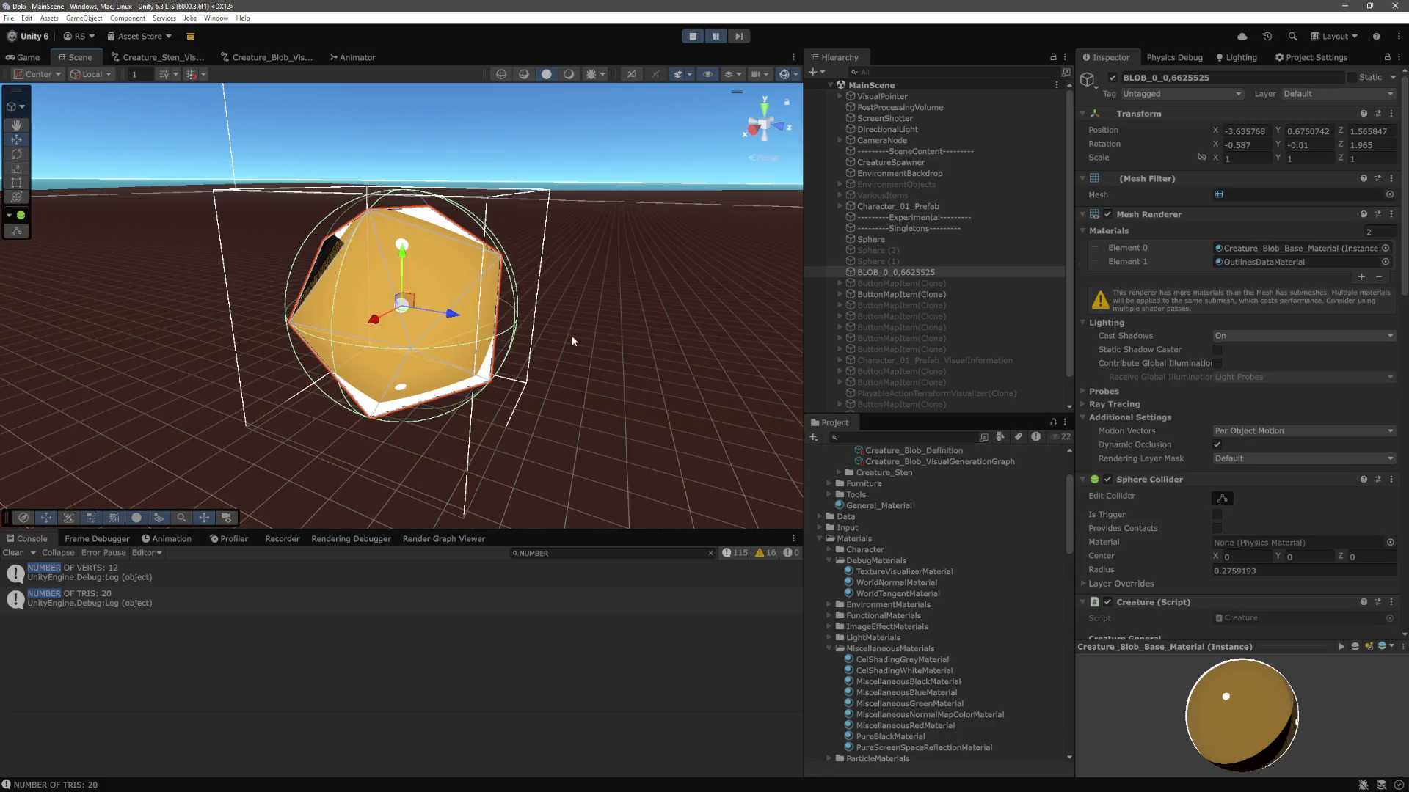
mouse_move(702, 323)
mouse_down()
mouse_move(491, 263)
mouse_move(593, 245)
mouse_move(587, 304)
mouse_move(504, 360)
mouse_move(531, 374)
mouse_move(459, 393)
mouse_move(531, 414)
mouse_move(455, 333)
mouse_move(481, 368)
mouse_move(396, 317)
mouse_move(609, 295)
mouse_move(492, 313)
mouse_move(434, 302)
mouse_move(674, 362)
mouse_move(661, 372)
mouse_move(615, 297)
mouse_move(686, 308)
mouse_move(716, 334)
mouse_up()
Assign CelShadingGreyMaterial from MiscellaneousMaterials to the Mesh Renderer's Element 0 slot.
scroll(705, 326, down, 10)
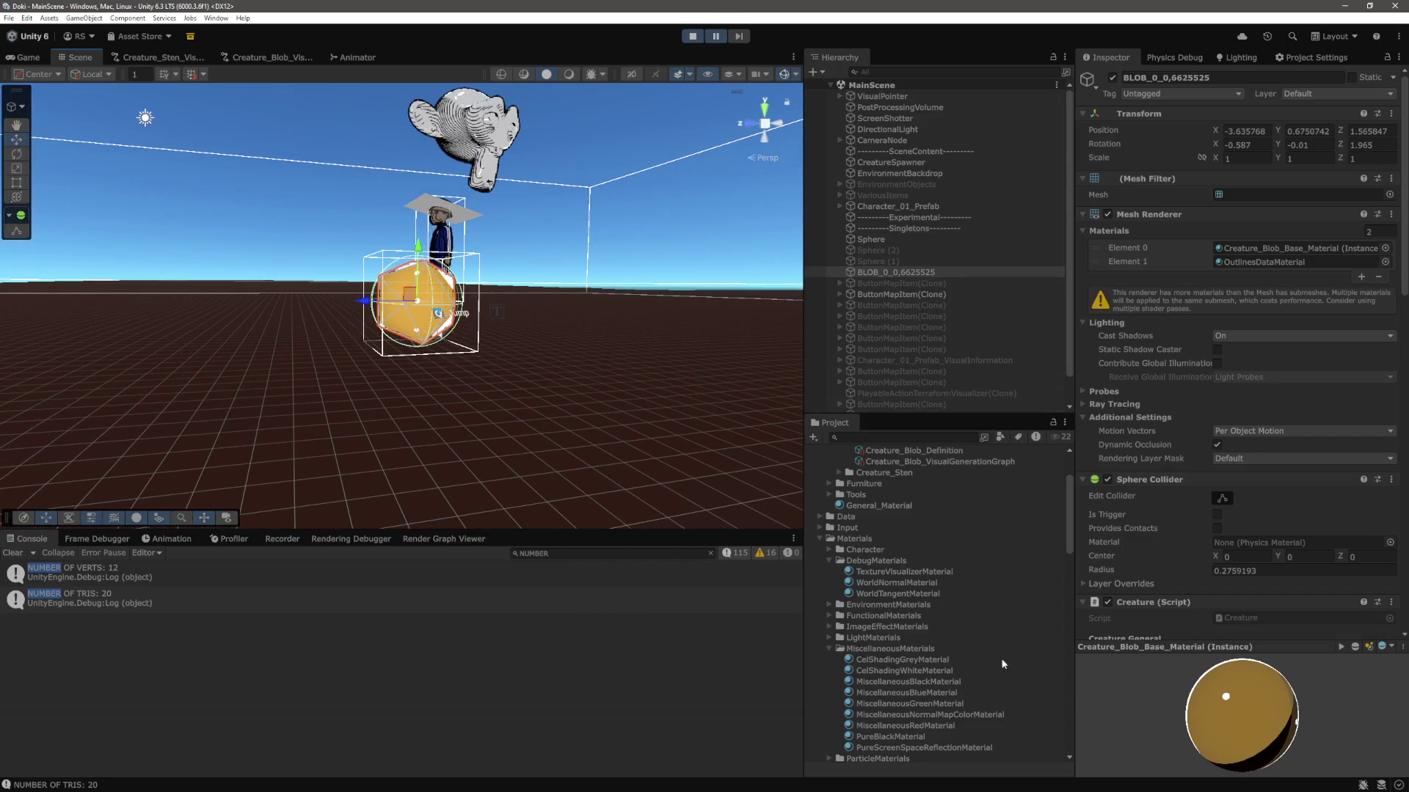
scroll(984, 606, down, 1)
scroll(958, 633, down, 6)
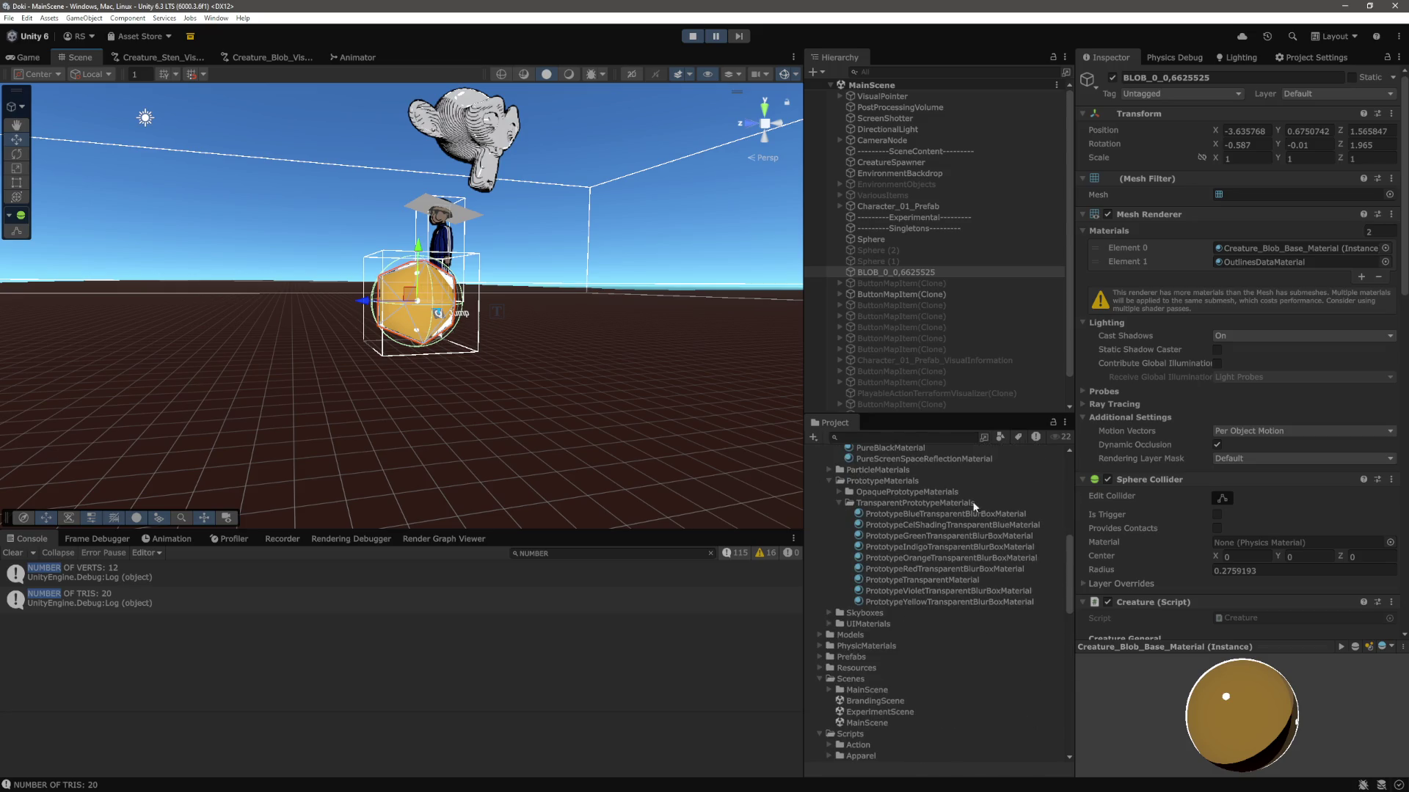
scroll(974, 526, up, 4)
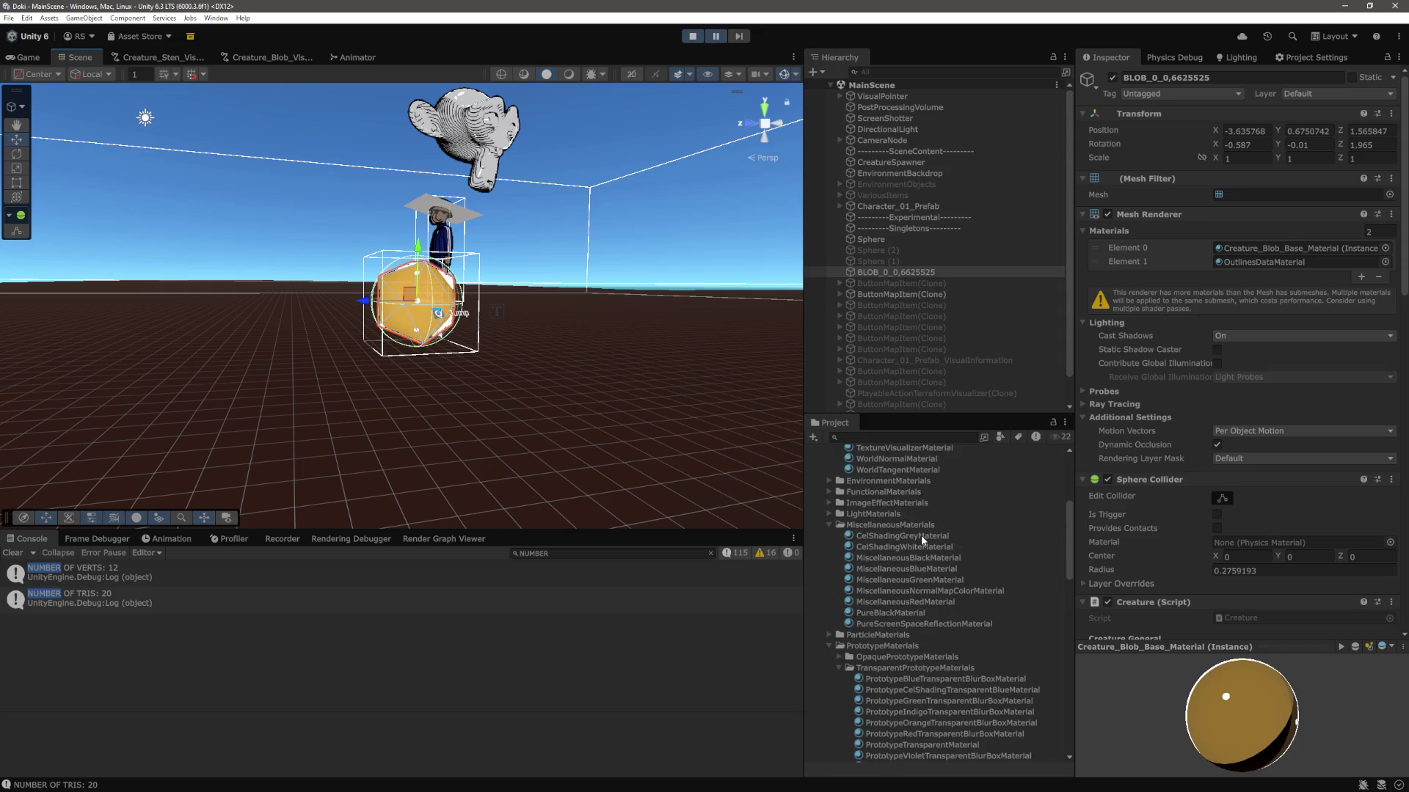
mouse_move(922, 536)
mouse_down()
mouse_move(1166, 506)
mouse_move(1288, 246)
mouse_up()
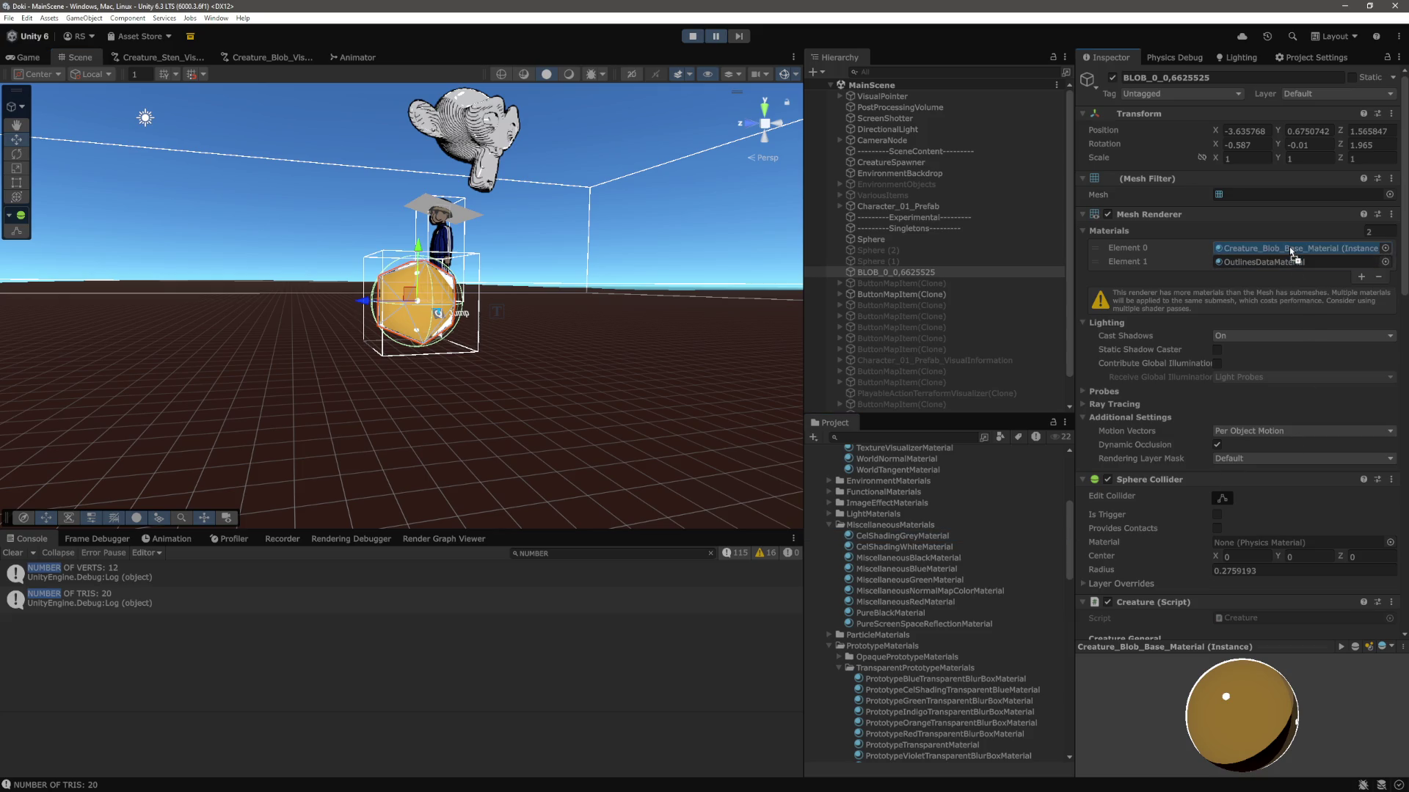
scroll(595, 290, up, 2)
drag(595, 290, 381, 349)
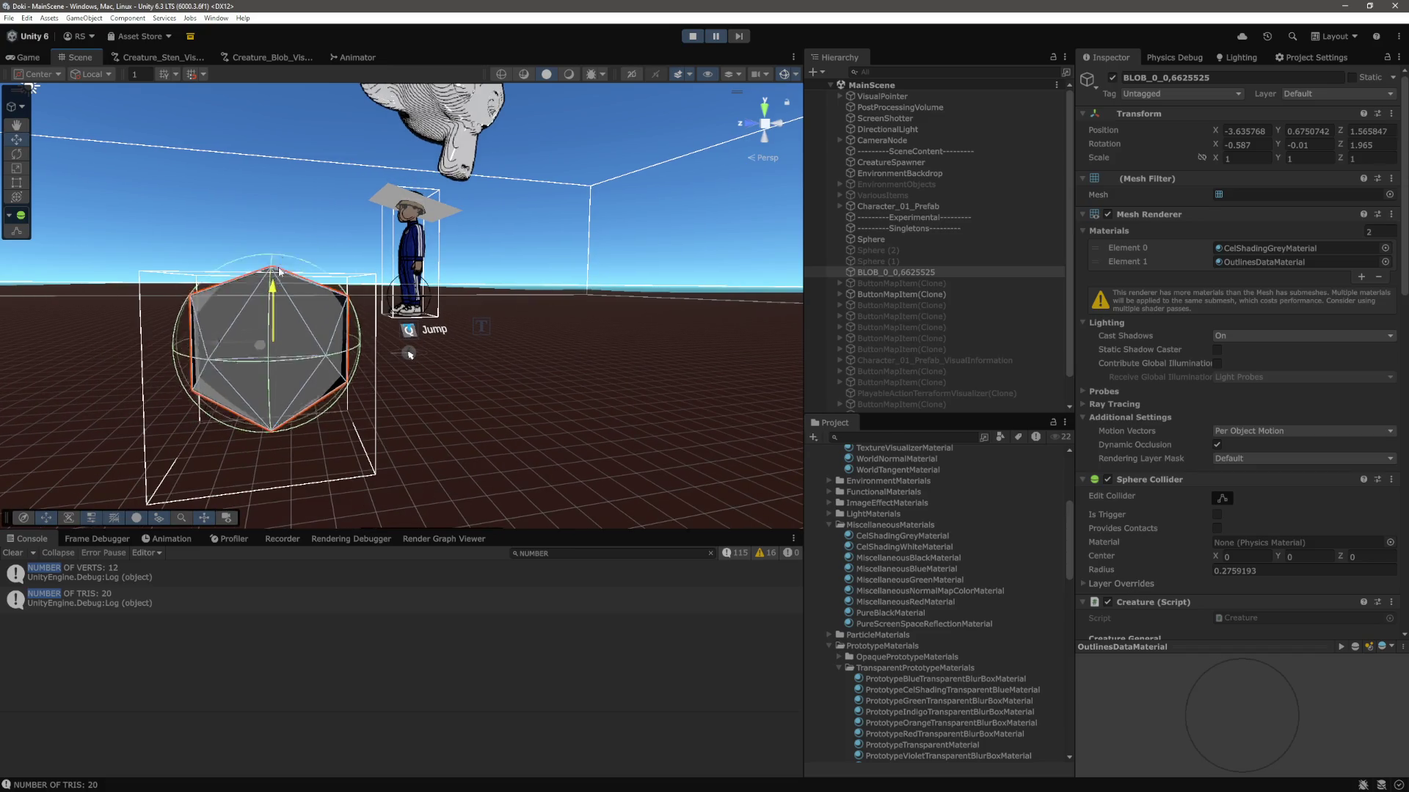
Orbit around the grey faceted blob to inspect it from several sides, then stop play mode.
mouse_move(501, 197)
mouse_down()
mouse_move(573, 315)
mouse_move(549, 377)
mouse_move(625, 442)
mouse_move(569, 327)
mouse_move(571, 358)
mouse_move(528, 359)
mouse_move(645, 393)
mouse_move(576, 361)
mouse_move(604, 328)
mouse_move(776, 269)
mouse_move(705, 286)
mouse_move(640, 270)
mouse_move(656, 305)
mouse_move(471, 337)
mouse_move(503, 355)
mouse_move(465, 347)
mouse_up()
mouse_move(367, 352)
mouse_down()
mouse_move(588, 367)
mouse_move(645, 330)
mouse_move(663, 340)
mouse_move(347, 421)
mouse_move(692, 262)
mouse_move(462, 433)
mouse_move(497, 411)
mouse_move(435, 399)
mouse_move(600, 408)
mouse_up()
mouse_move(446, 398)
mouse_down()
mouse_move(613, 377)
mouse_move(601, 359)
mouse_move(646, 405)
mouse_up()
drag(537, 377, 645, 393)
mouse_move(447, 411)
mouse_down()
mouse_move(191, 410)
mouse_move(619, 352)
mouse_move(645, 355)
mouse_move(648, 396)
mouse_move(560, 396)
mouse_move(713, 316)
mouse_move(683, 242)
mouse_move(656, 298)
mouse_move(640, 307)
mouse_move(622, 289)
mouse_move(631, 315)
mouse_move(516, 374)
mouse_move(563, 354)
mouse_up()
mouse_move(474, 334)
mouse_down()
mouse_move(506, 308)
mouse_move(313, 257)
mouse_move(403, 252)
mouse_move(294, 279)
mouse_move(251, 321)
mouse_move(427, 329)
mouse_move(399, 333)
mouse_move(402, 345)
mouse_move(412, 336)
mouse_move(535, 384)
mouse_move(589, 387)
mouse_up()
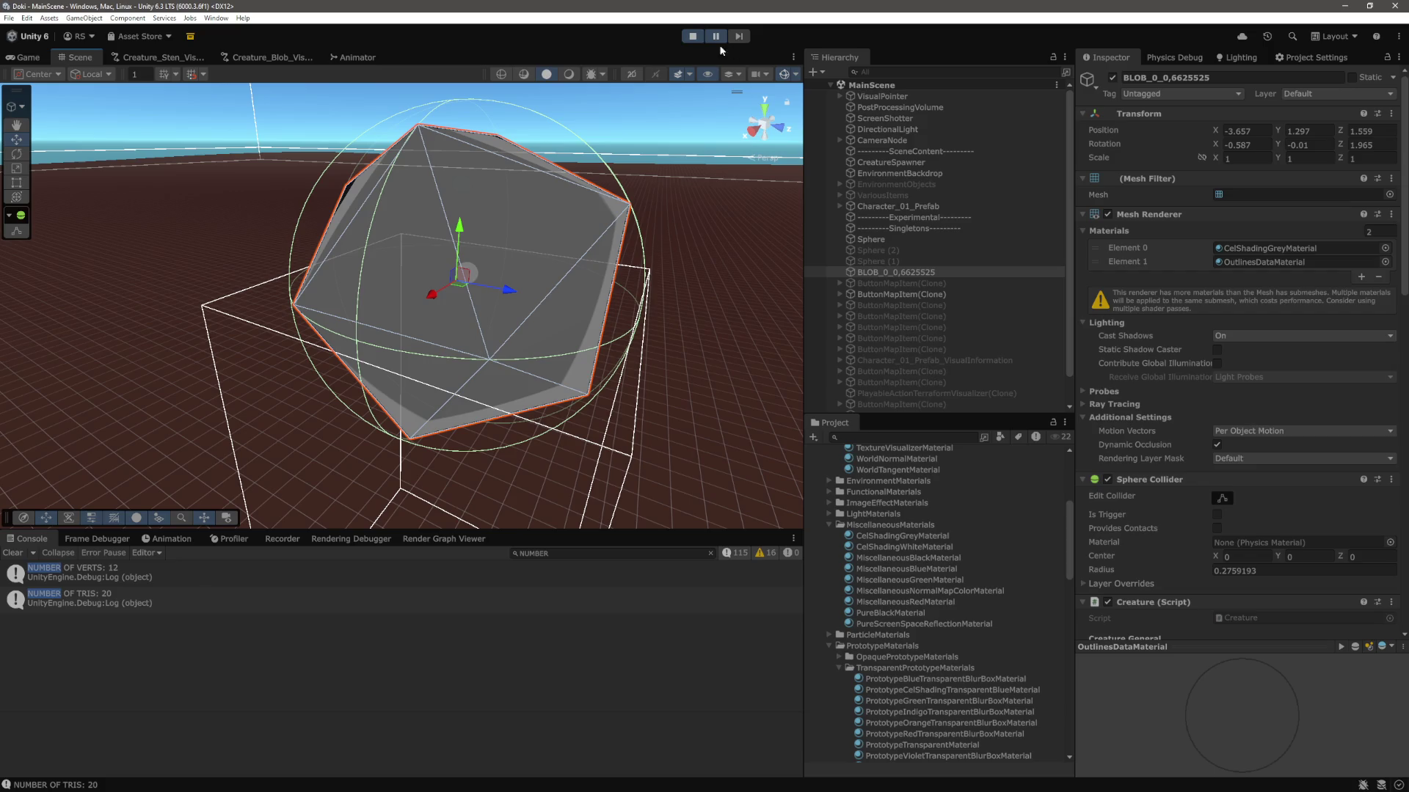
click(692, 36)
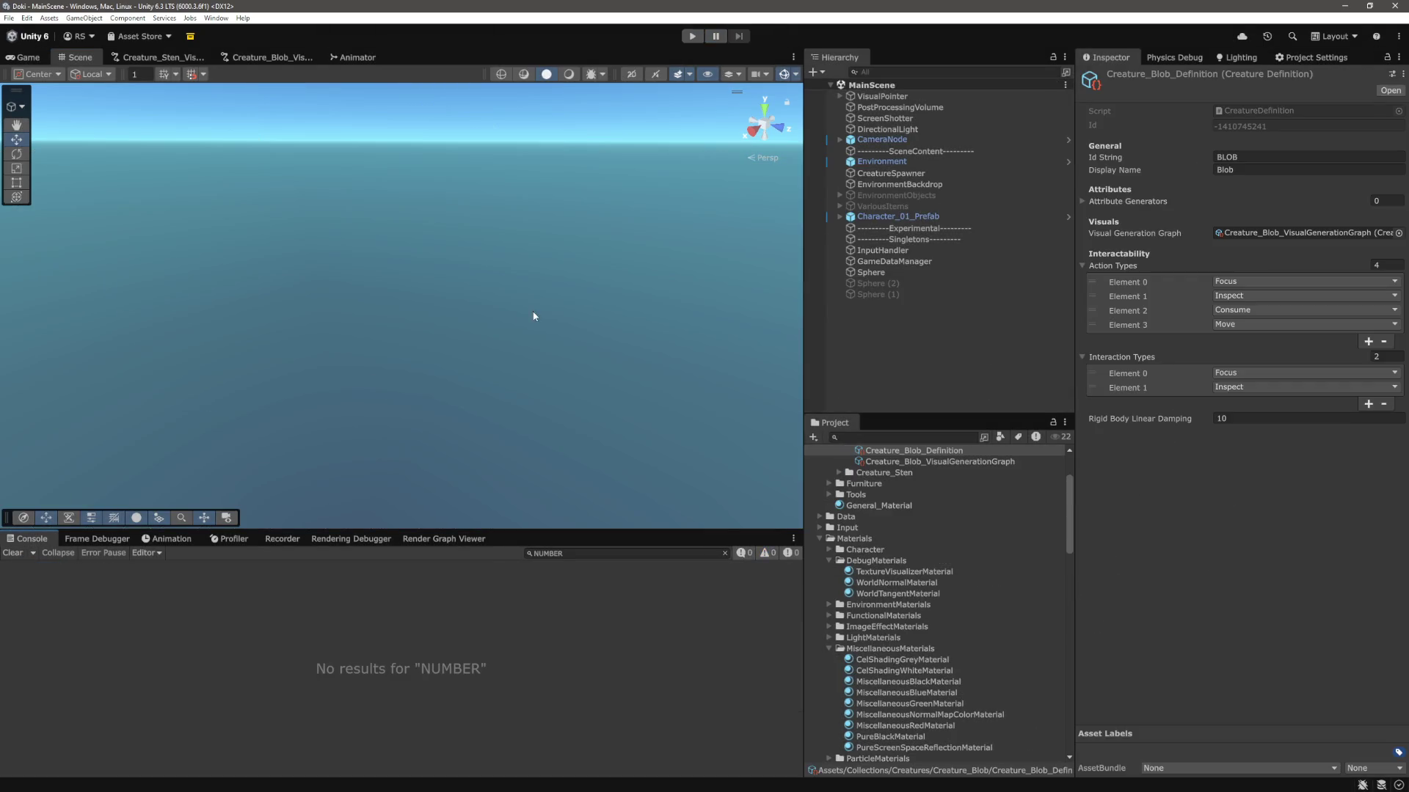
key(alt+Tab)
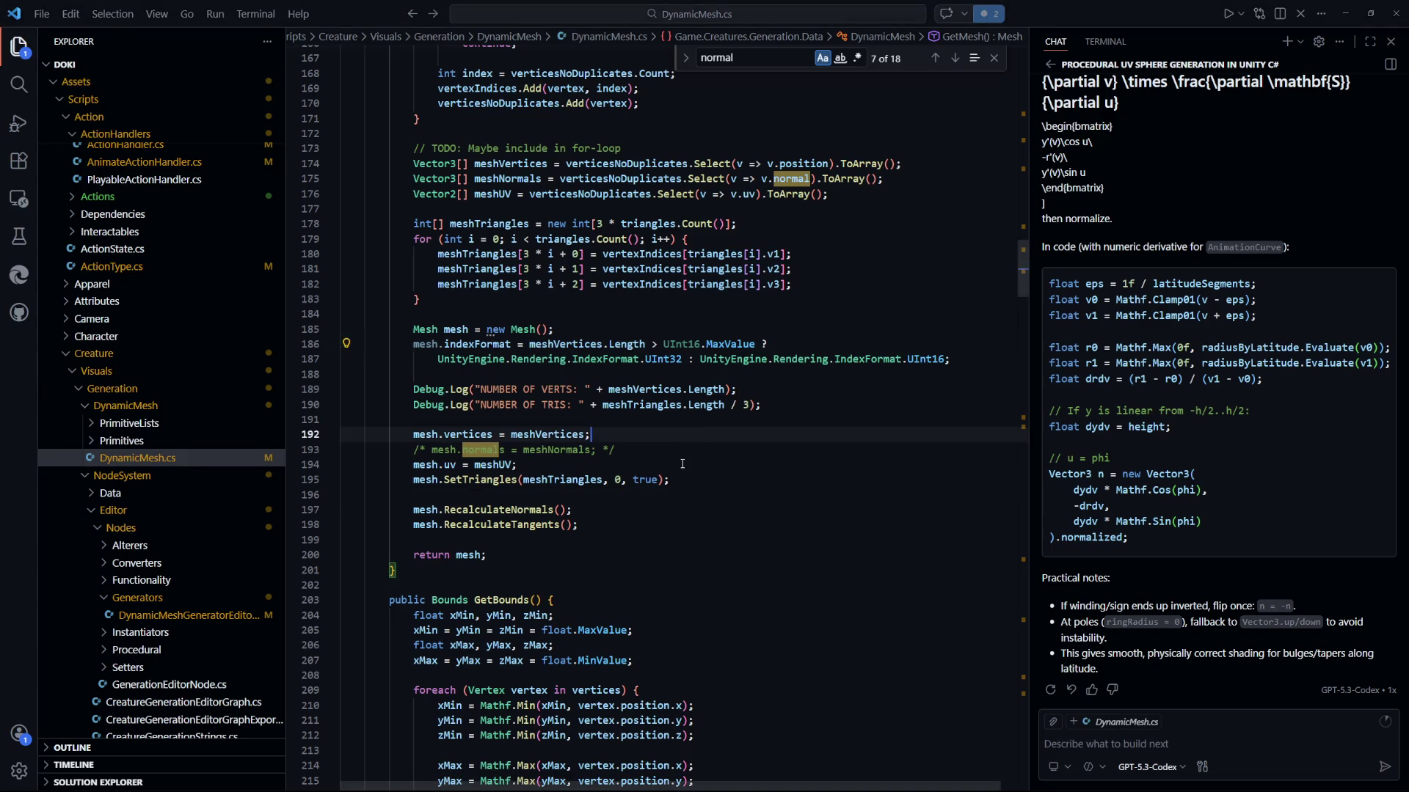
mouse_move(778, 405)
mouse_down()
mouse_move(452, 405)
mouse_move(417, 386)
mouse_up()
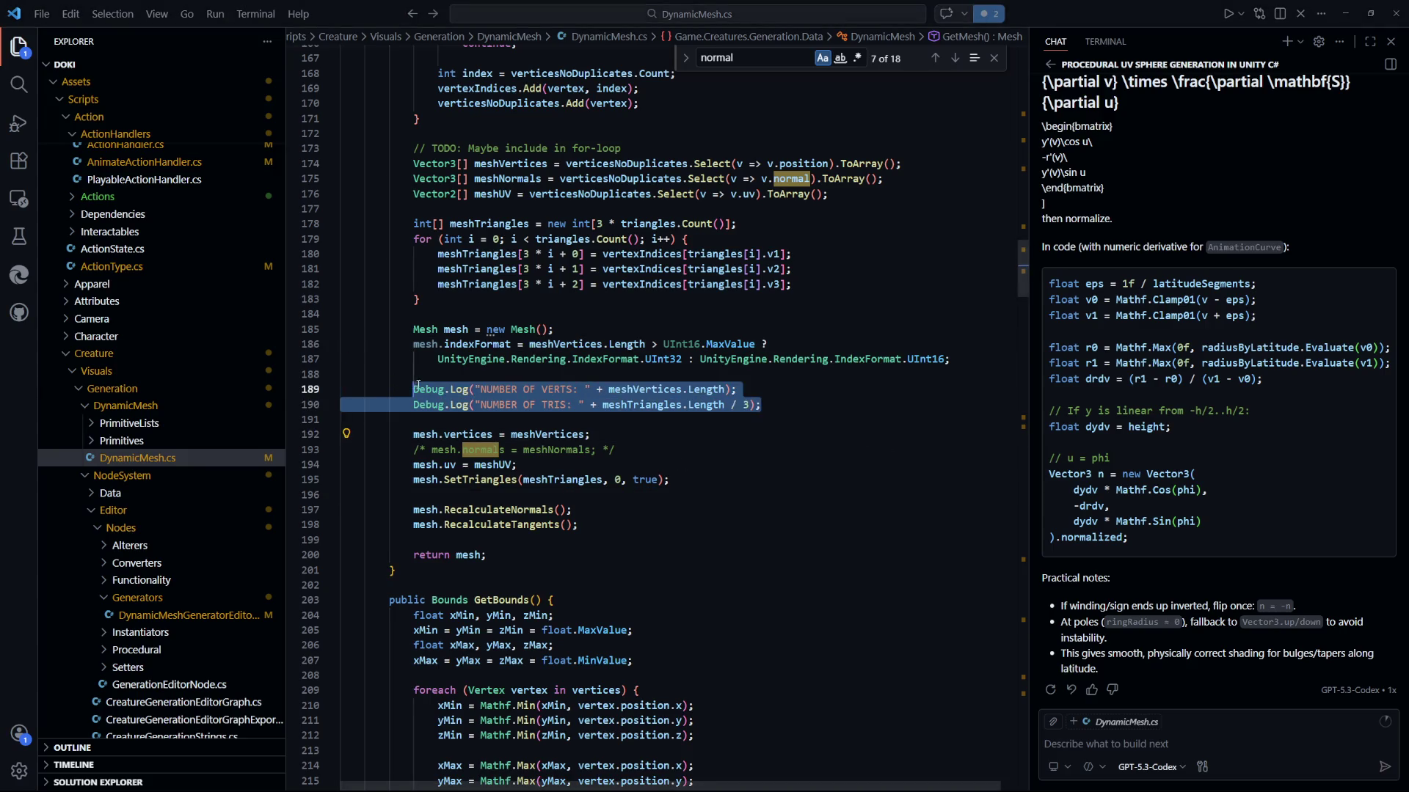
click(836, 470)
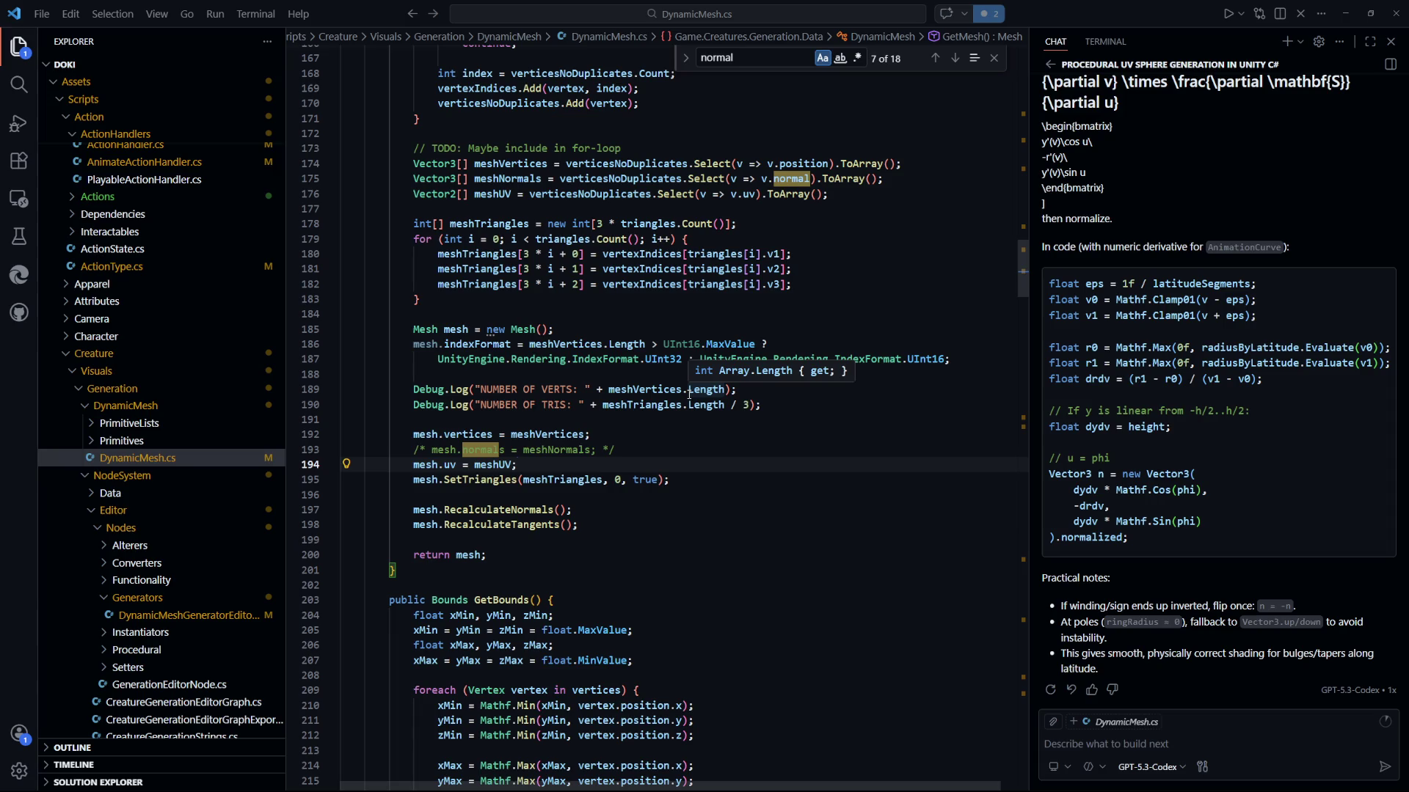
key(alt+Tab)
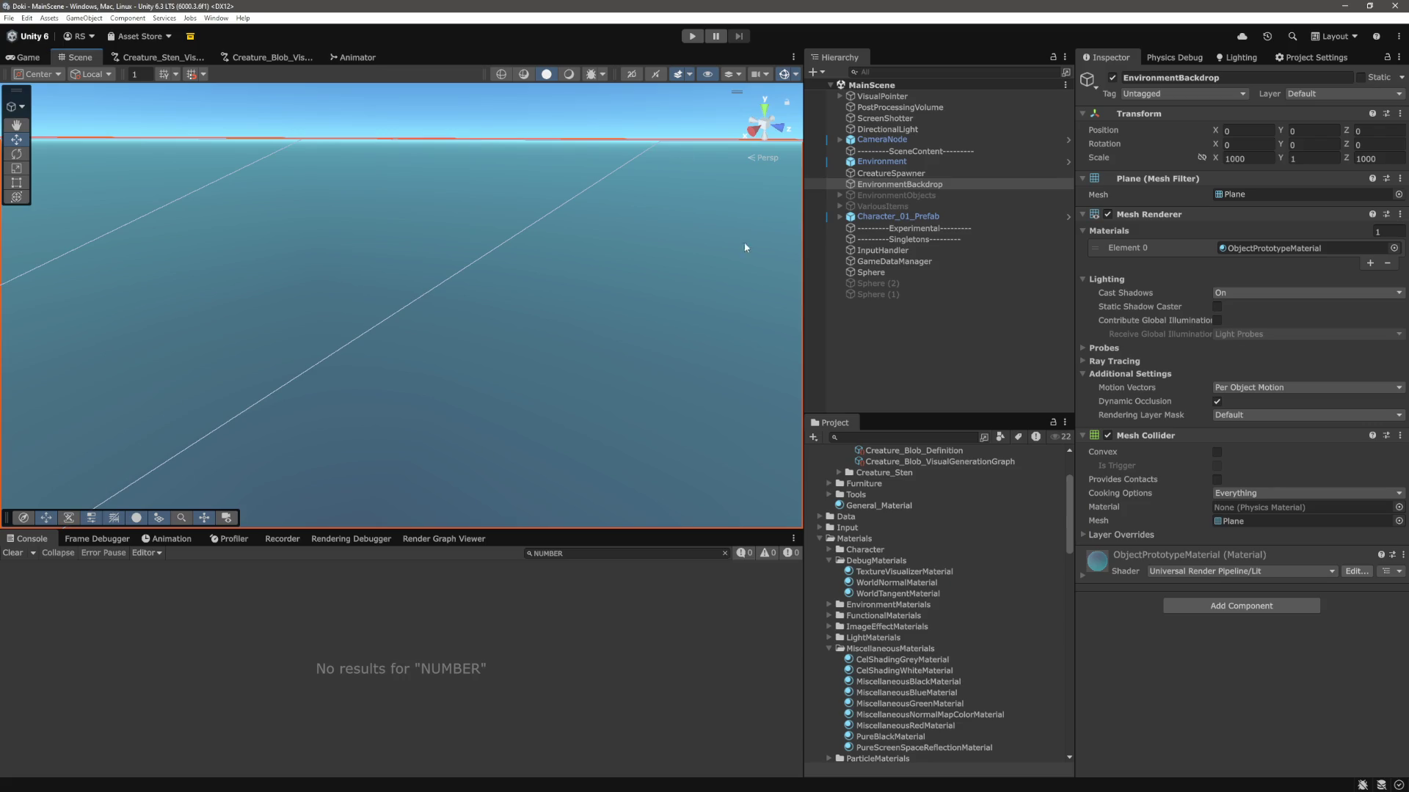
Open the Creature_Blob visual generation graph and switch the mesh generator to Uv Sphere geometry.
click(356, 58)
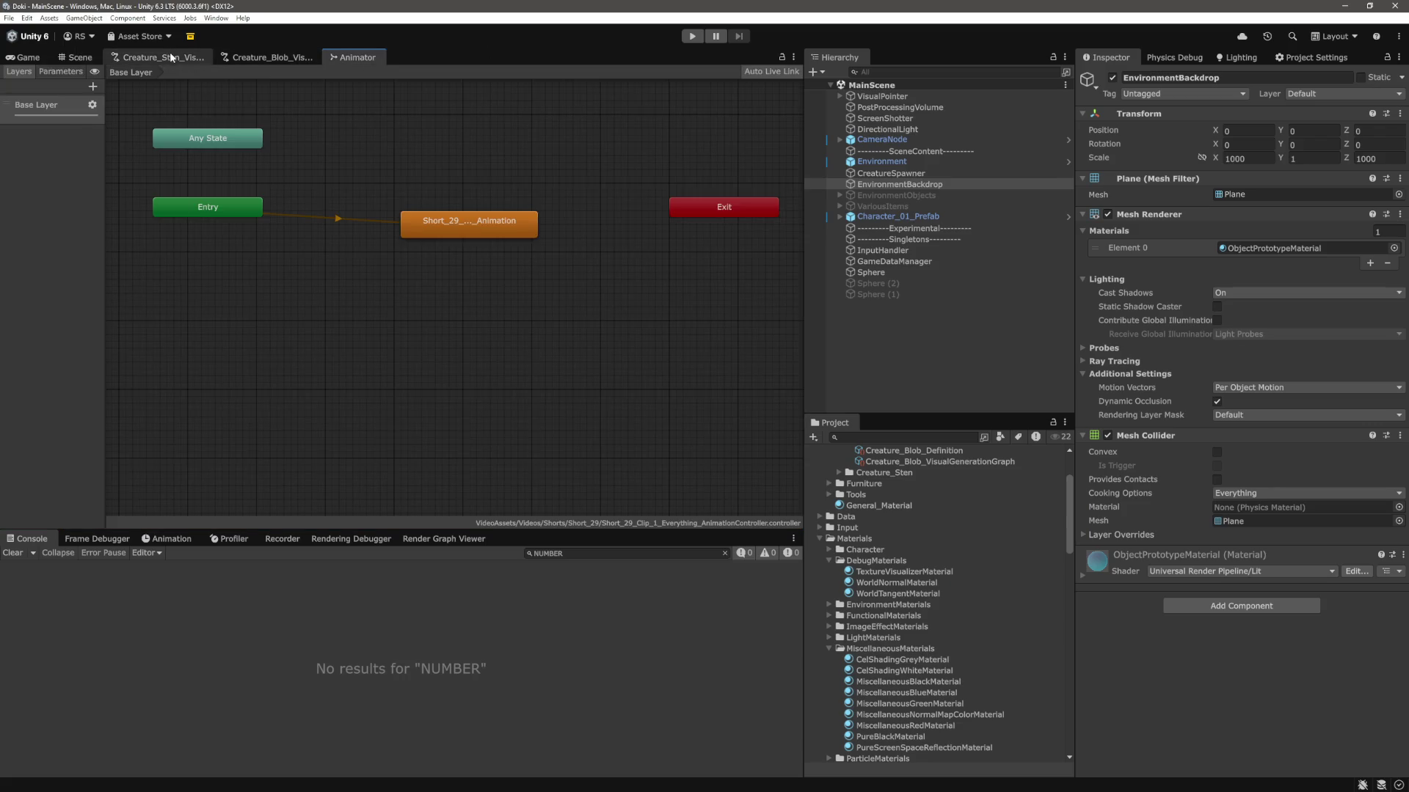
click(277, 59)
scroll(451, 332, up, 5)
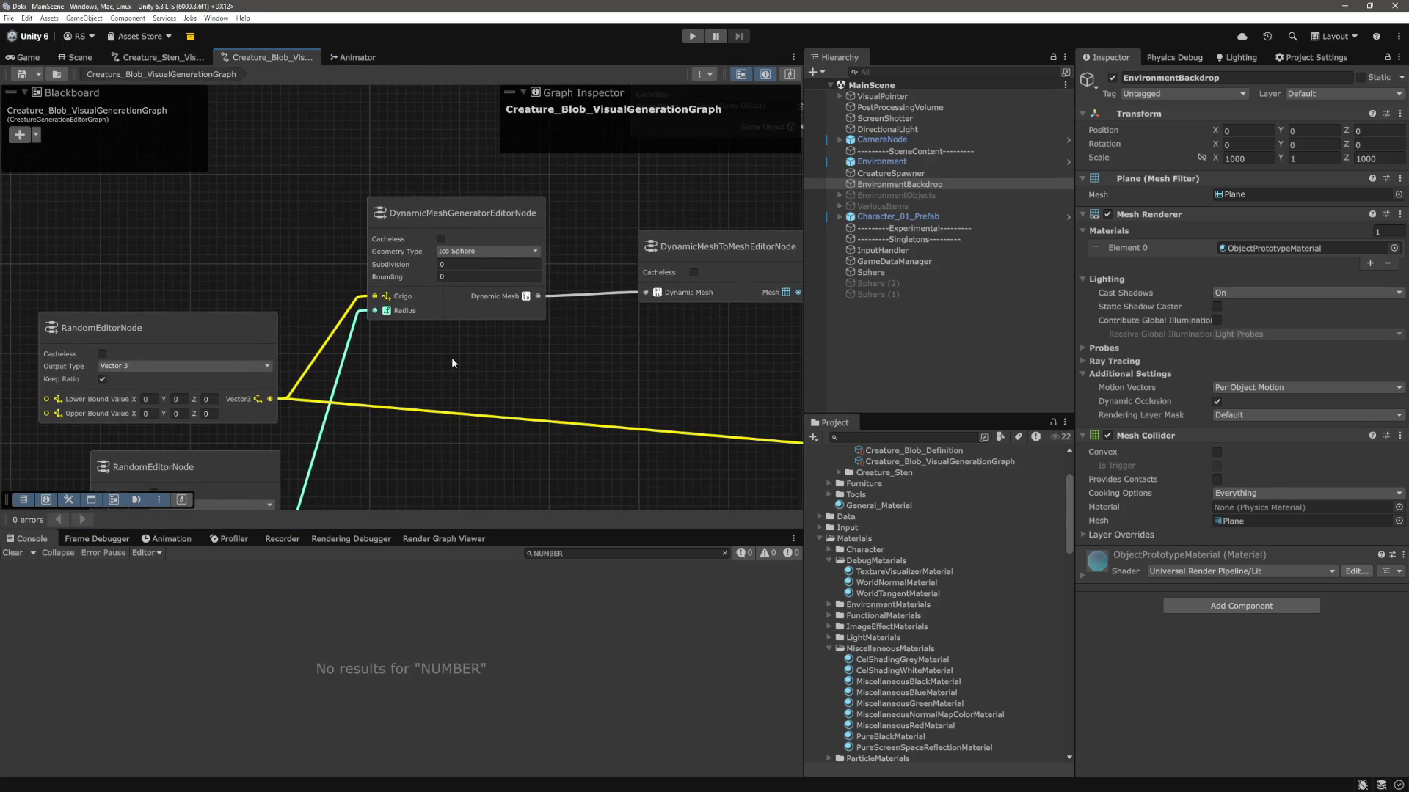
scroll(451, 361, up, 3)
click(470, 176)
click(469, 304)
Set the Uv Sphere to 6 longitude and 3 latitude segments.
click(491, 248)
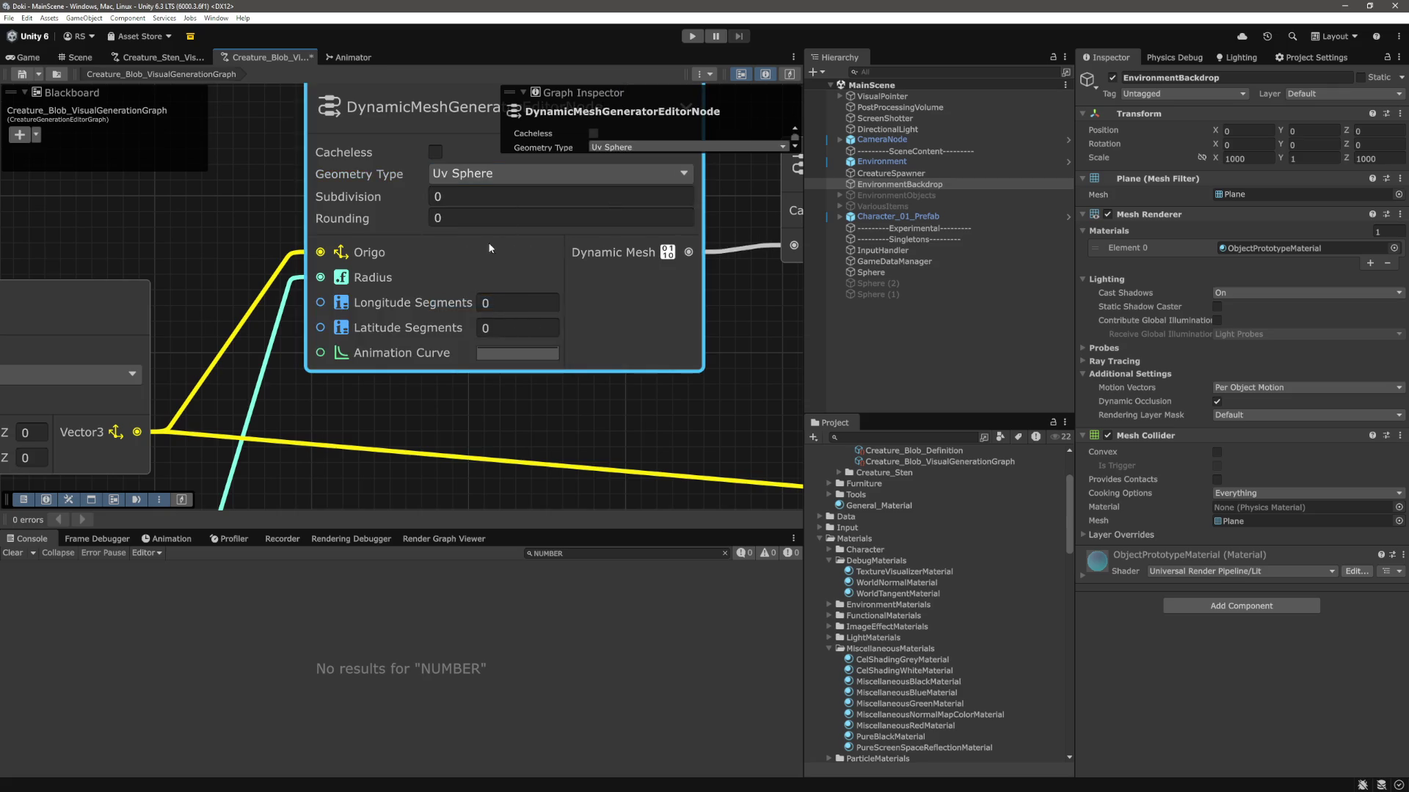
scroll(612, 387, down, 4)
scroll(572, 366, up, 4)
key(Tab)
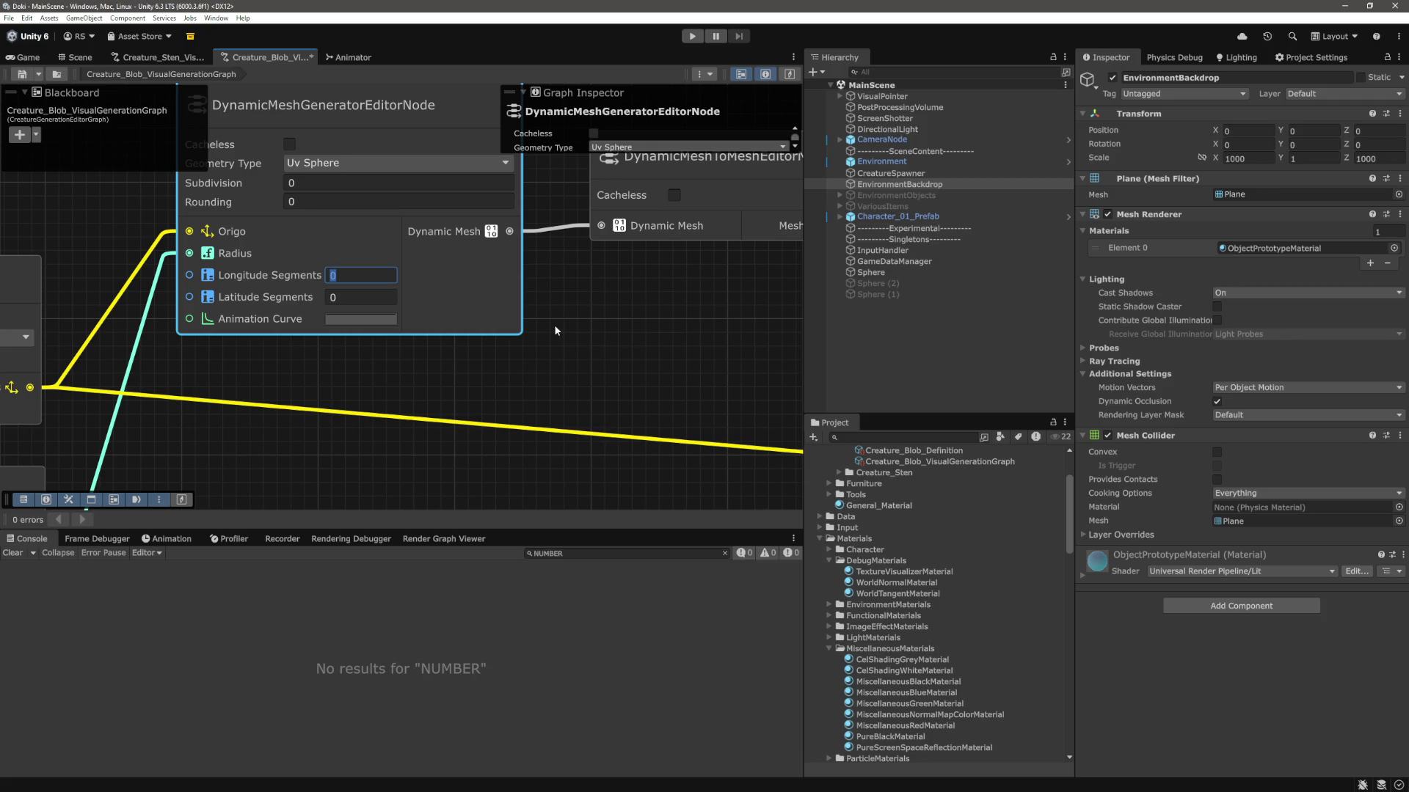
text(6)
key(Tab)
text(3)
click(666, 363)
Apply a bell-shaped preset to the generator's Animation Curve and start play mode from the Game view.
click(338, 320)
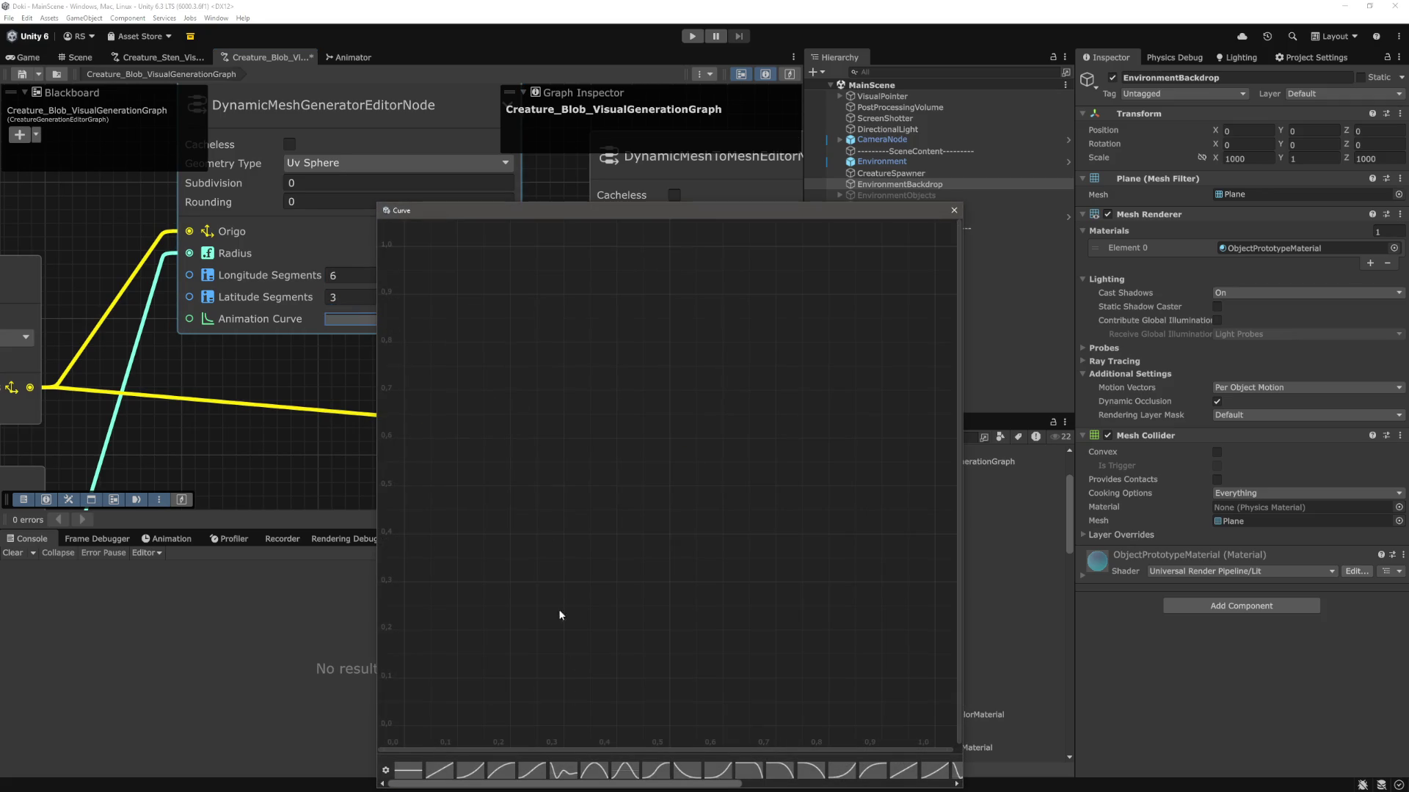
click(600, 769)
click(953, 211)
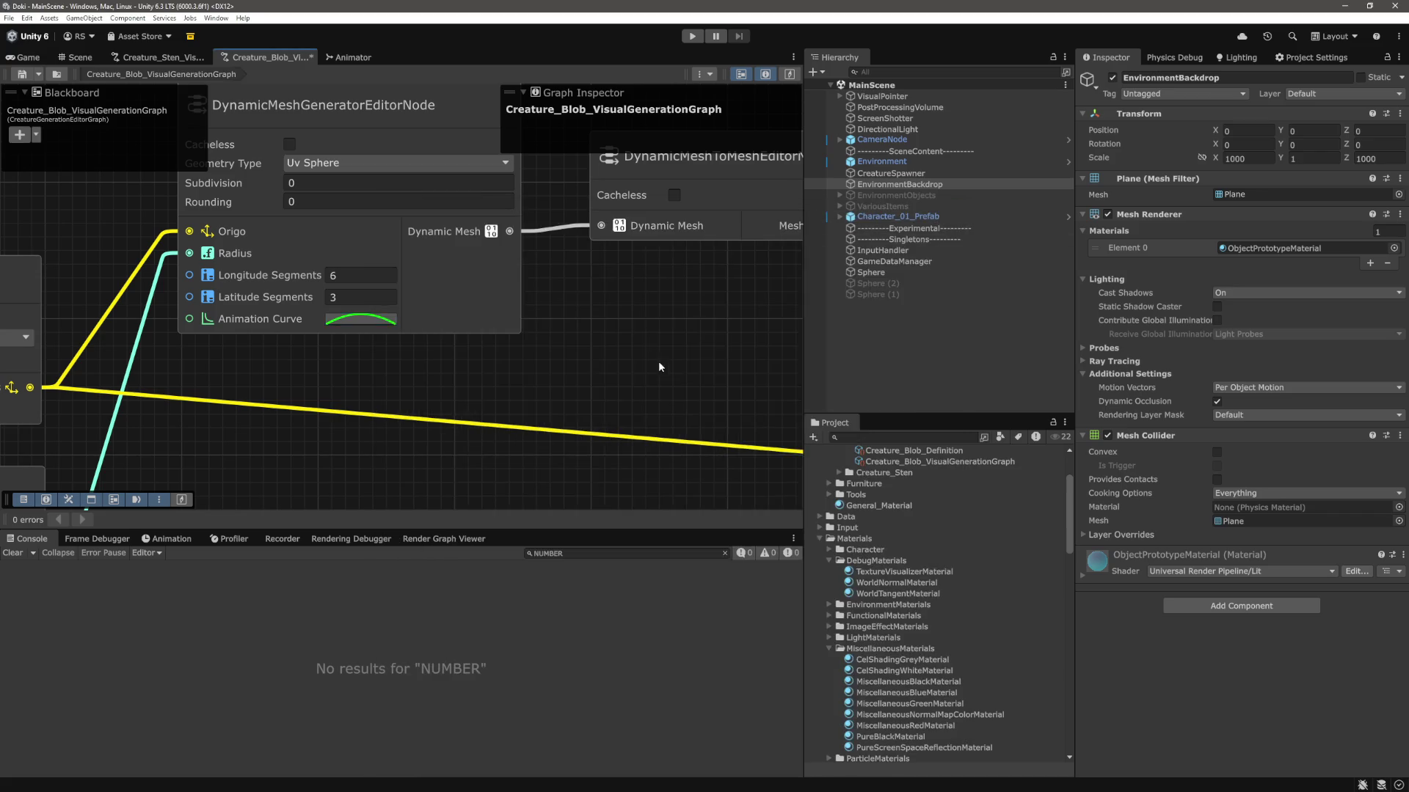
scroll(640, 363, down, 3)
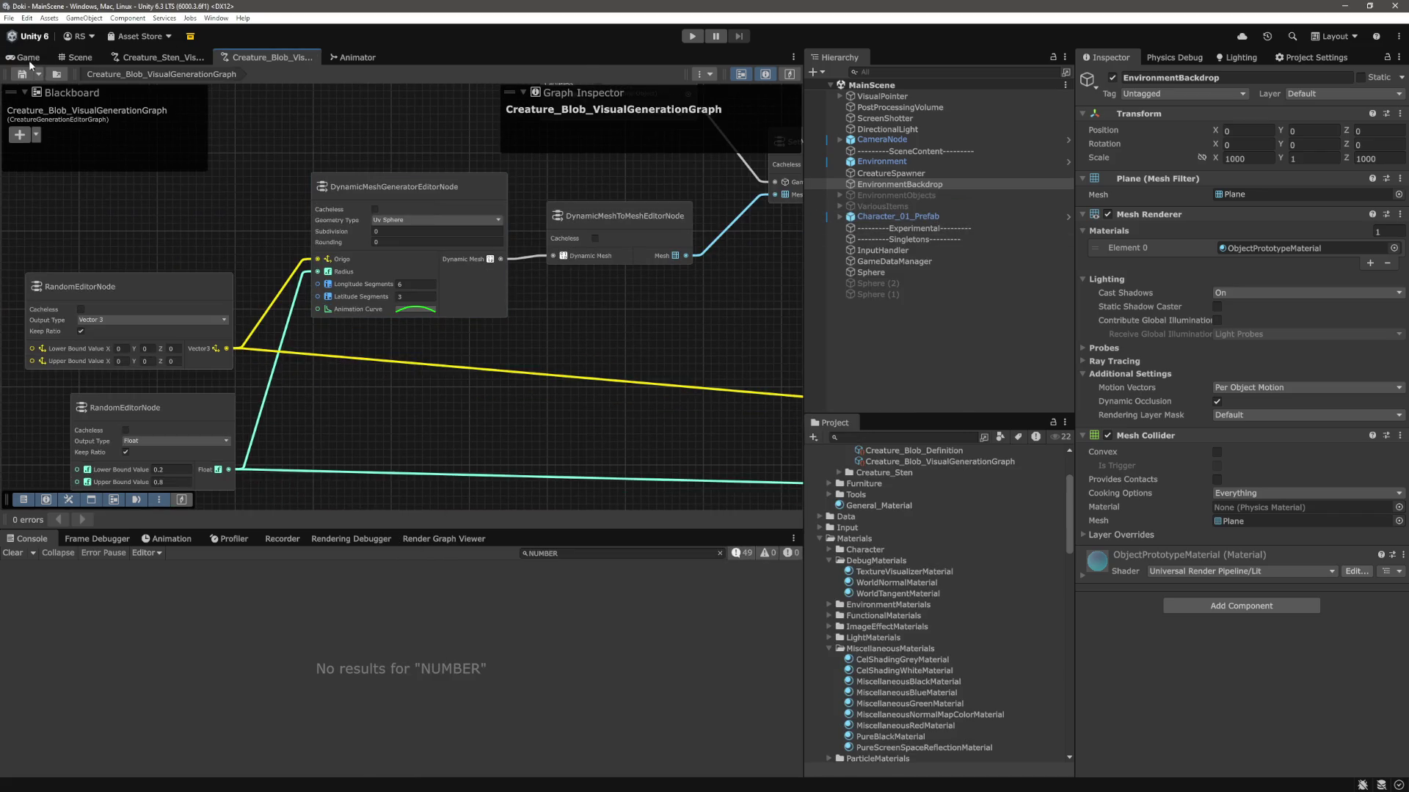
click(22, 57)
click(693, 36)
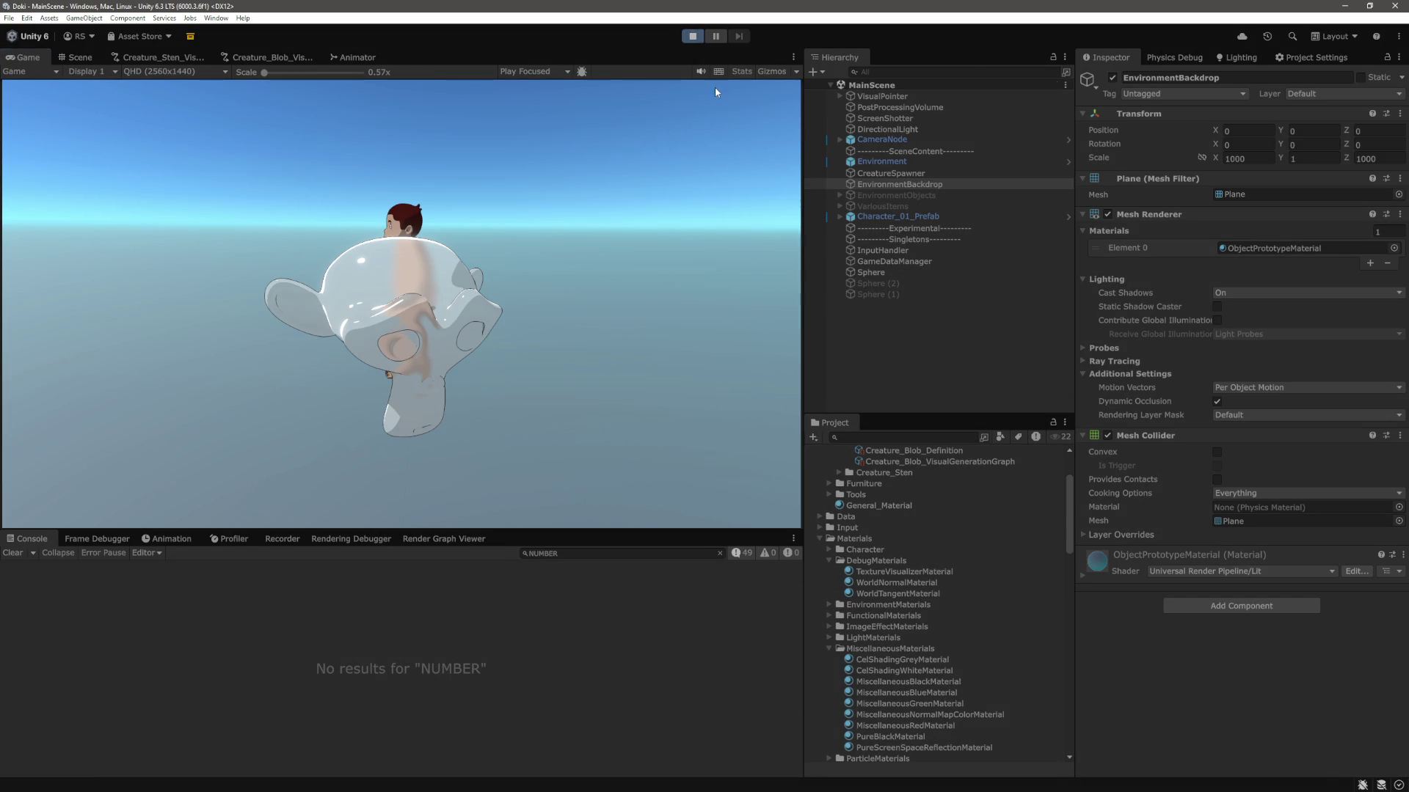
Select the pink low-poly blob in the Scene view, frame it and orbit around it.
click(80, 57)
mouse_move(502, 216)
mouse_down()
mouse_move(575, 258)
mouse_move(399, 236)
mouse_move(718, 322)
mouse_move(359, 305)
mouse_move(353, 331)
mouse_up()
mouse_move(461, 240)
mouse_down()
mouse_move(574, 359)
mouse_move(671, 271)
mouse_move(520, 277)
mouse_up()
click(521, 282)
key(f)
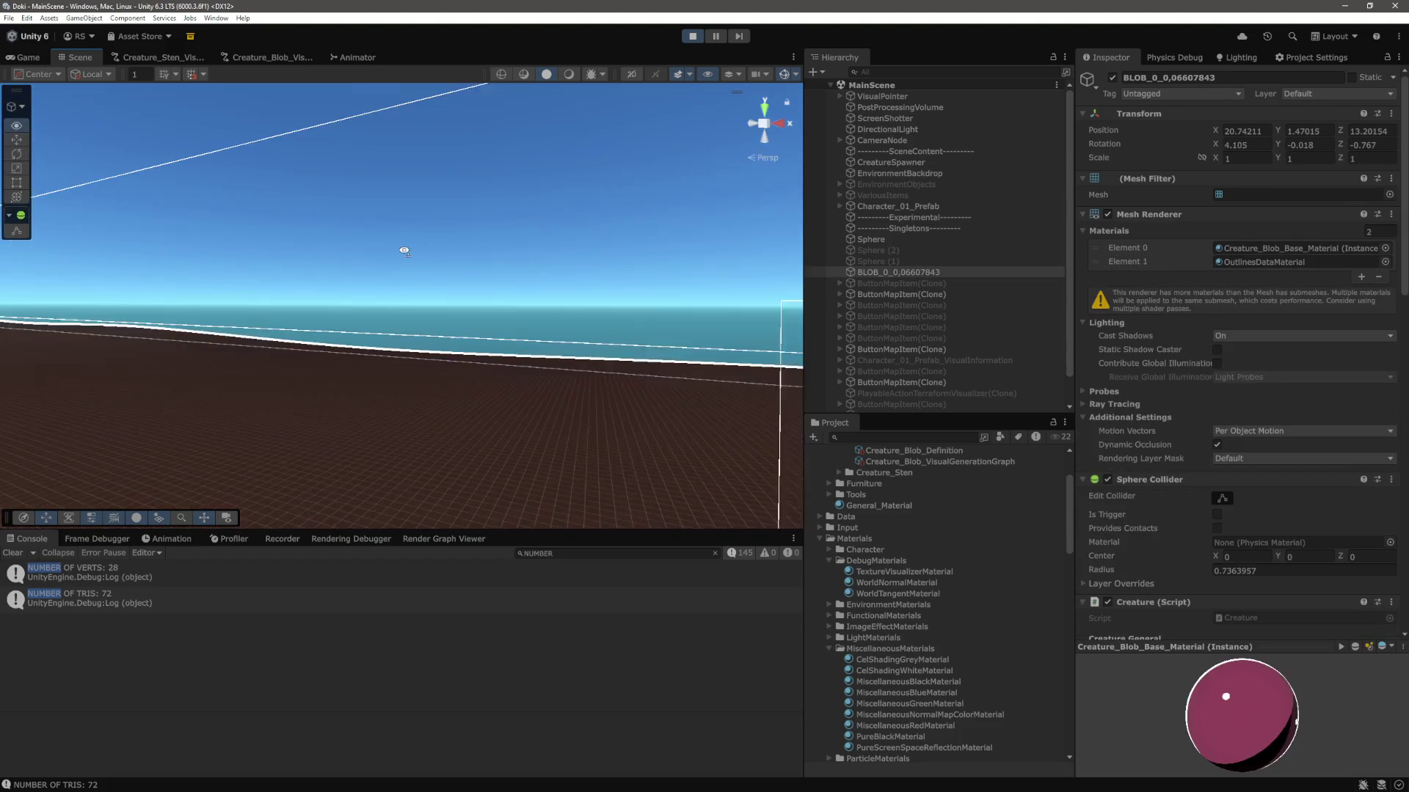
mouse_move(457, 249)
mouse_down()
mouse_move(378, 300)
mouse_move(306, 303)
mouse_move(575, 438)
mouse_move(466, 349)
mouse_move(597, 428)
mouse_move(588, 441)
mouse_move(585, 320)
mouse_move(564, 250)
mouse_move(525, 307)
mouse_up()
key(f)
key(alt+Tab)
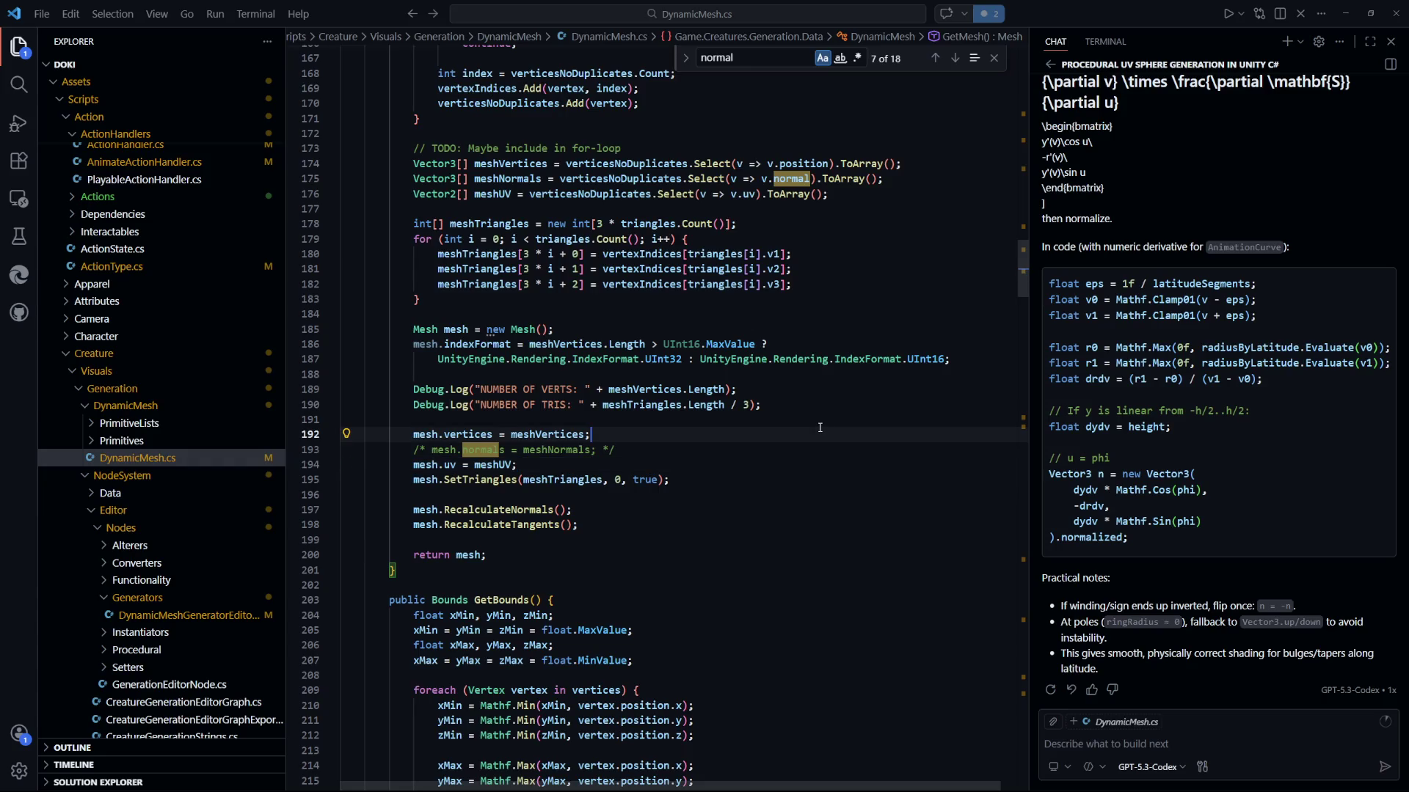
key(ctrl+p)
key(Down)
key(Up)
key(Up)
key(Return)
key(ctrl+End)
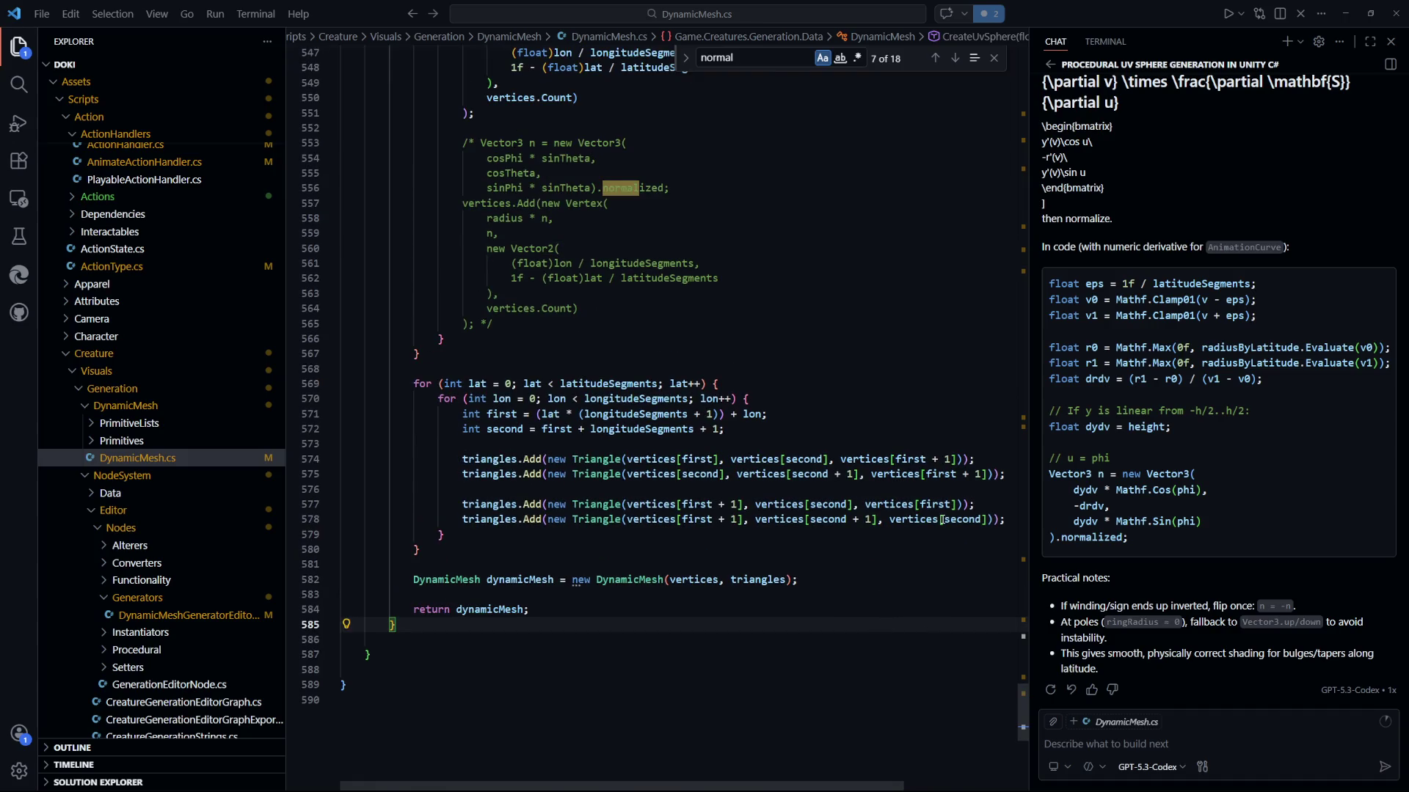
key(alt+Tab)
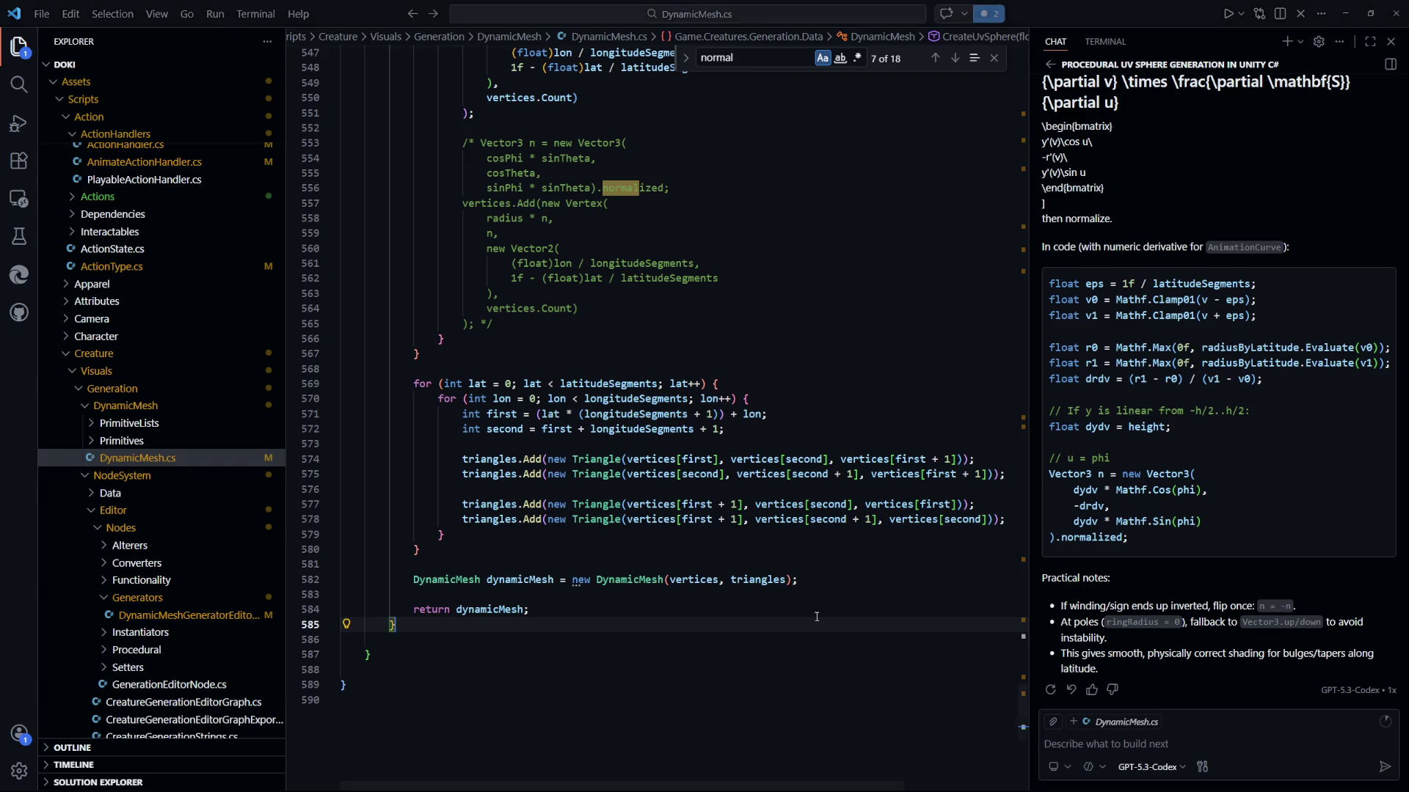
Return to DynamicMesh.cs and place the cursor at the end of line 575.
key(alt+Tab)
click(1011, 476)
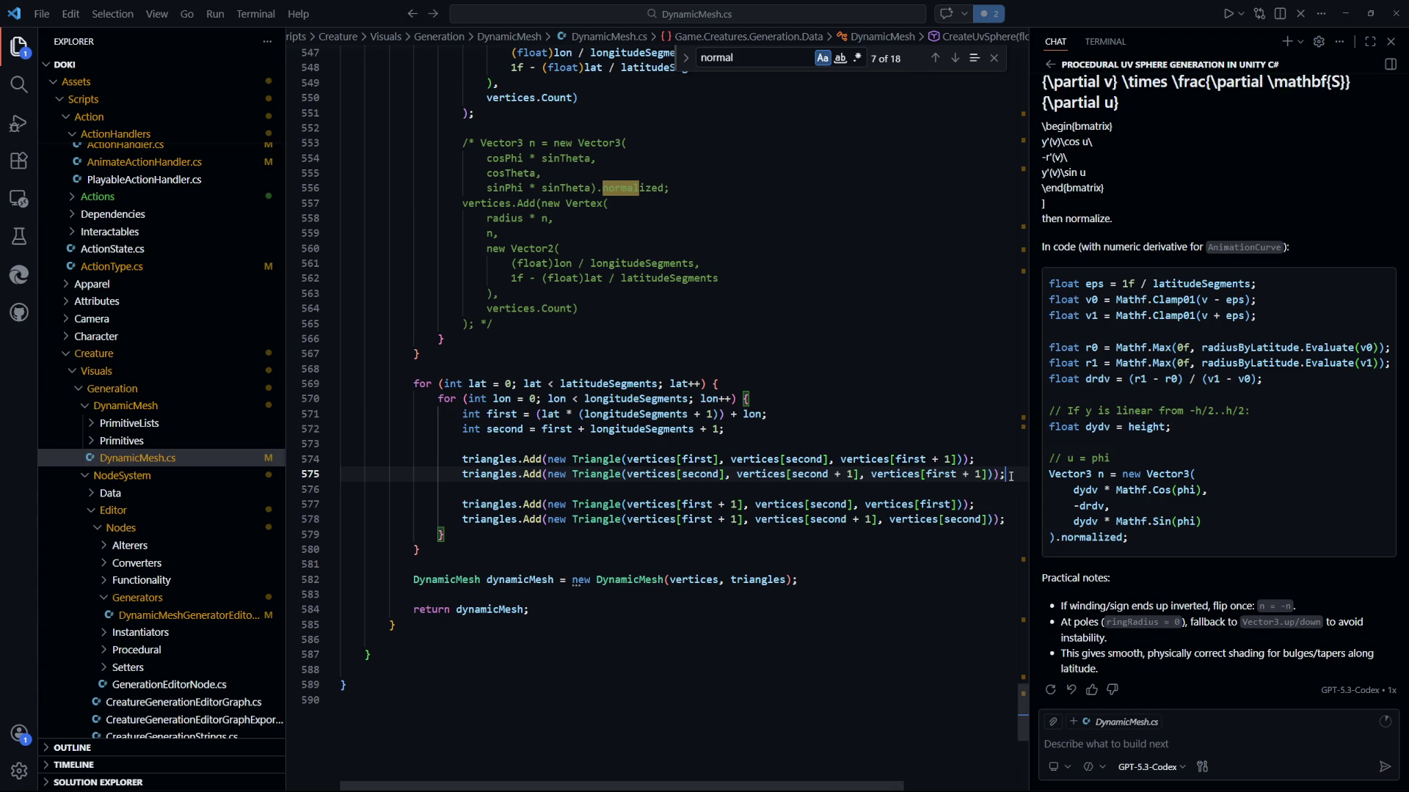
Delete the first two triangle-adding lines (573–575), save DynamicMesh.cs, and return to Unity to recompile.
drag(1011, 476, 989, 436)
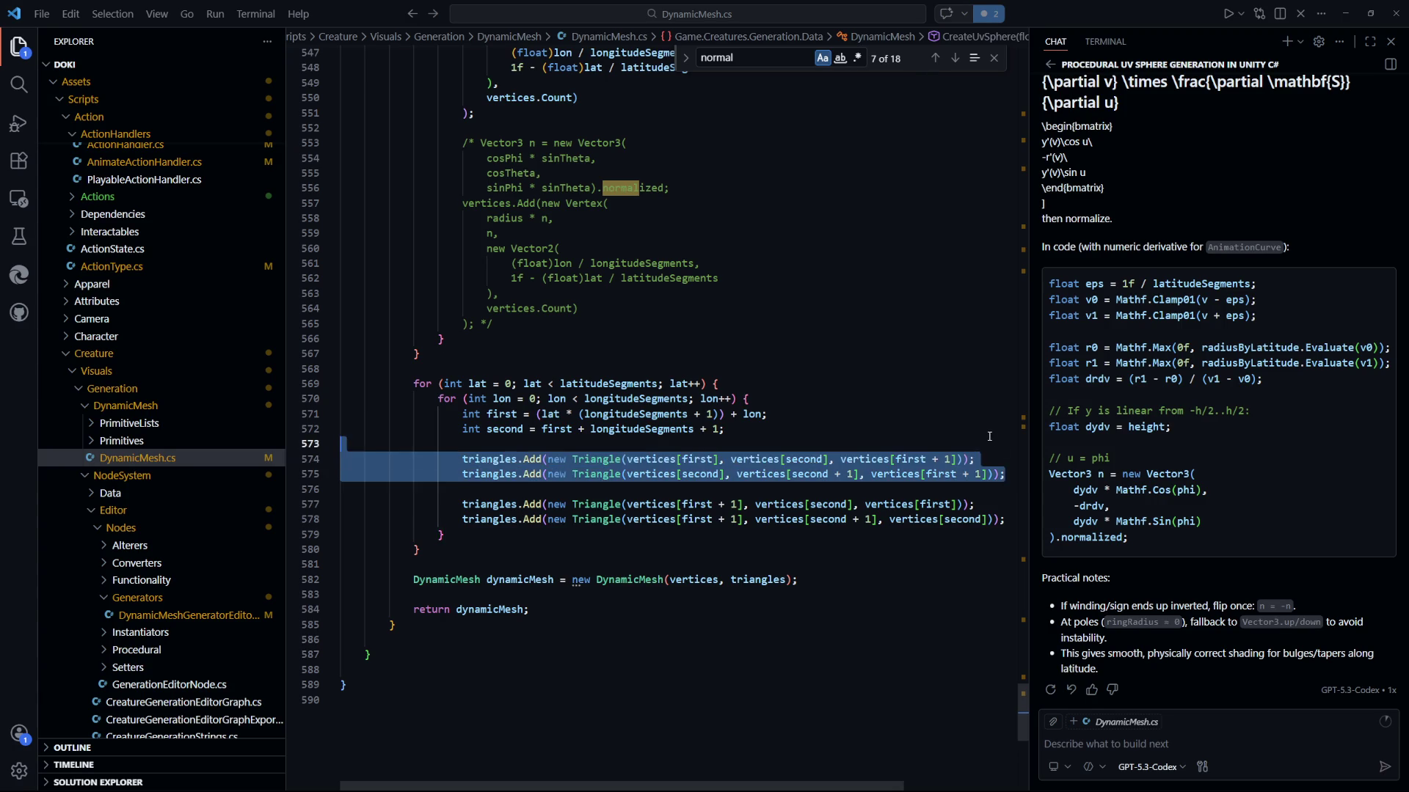
key(BackSpace)
key(ctrl+s)
key(alt+Tab)
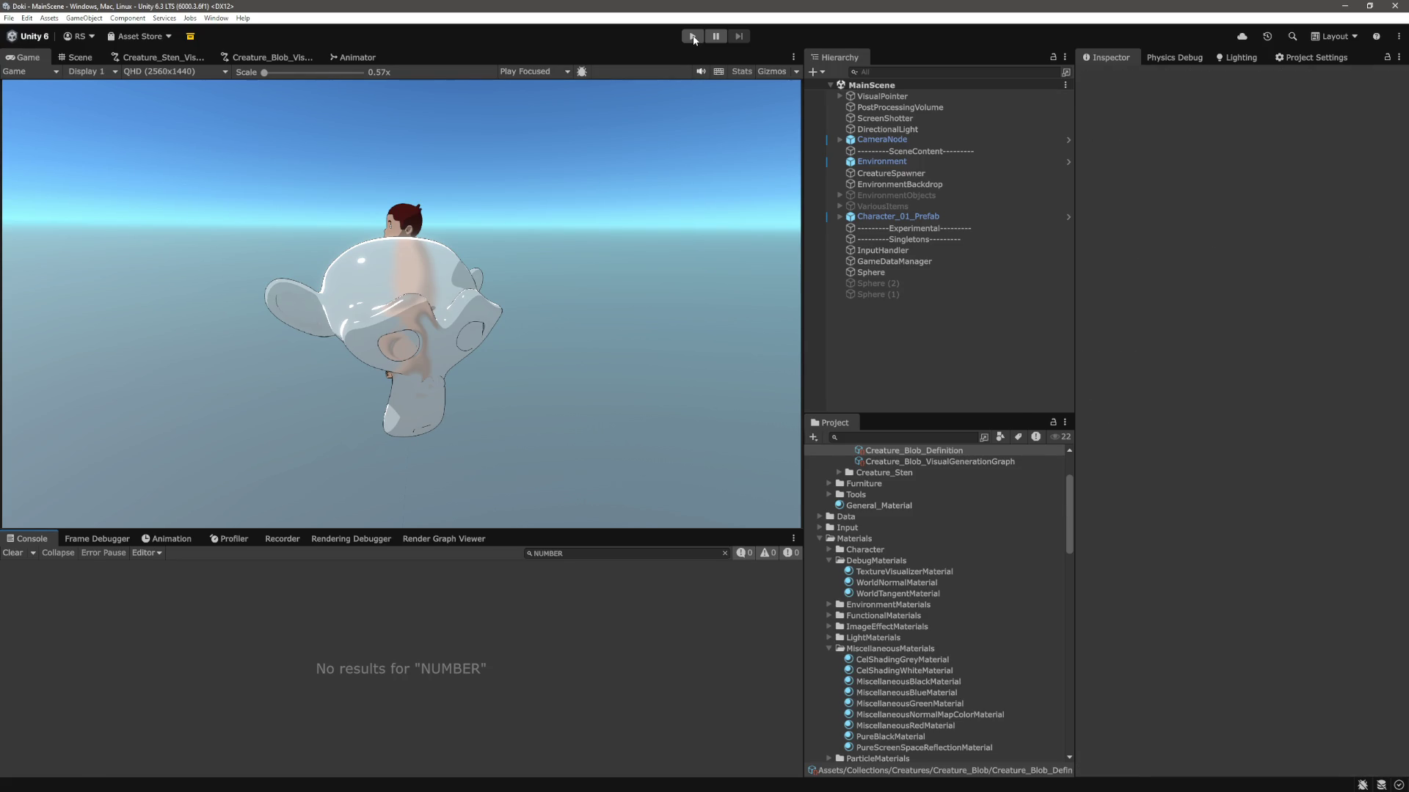
Start play mode, then frame and orbit the spawned blob in the Scene view.
click(693, 37)
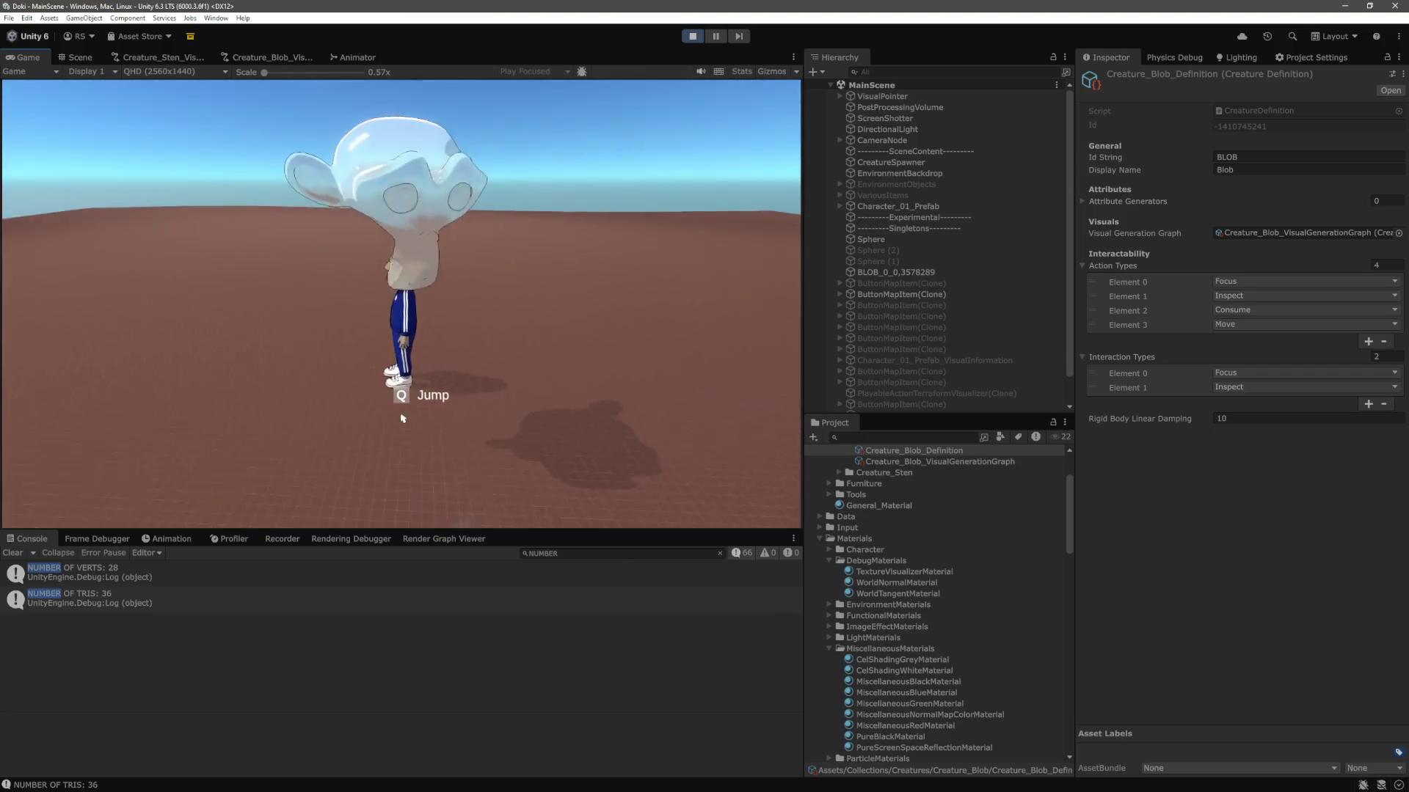
click(78, 57)
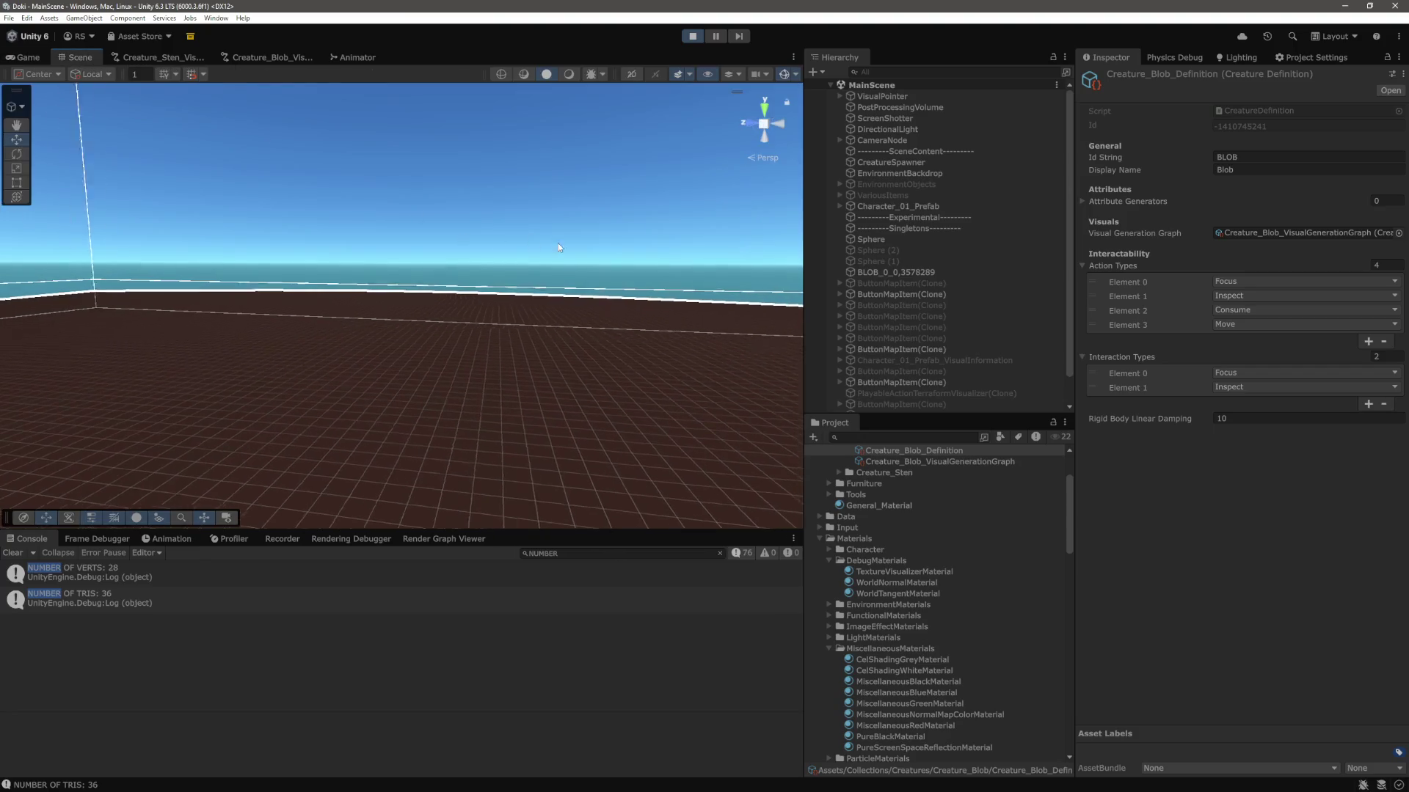
click(914, 274)
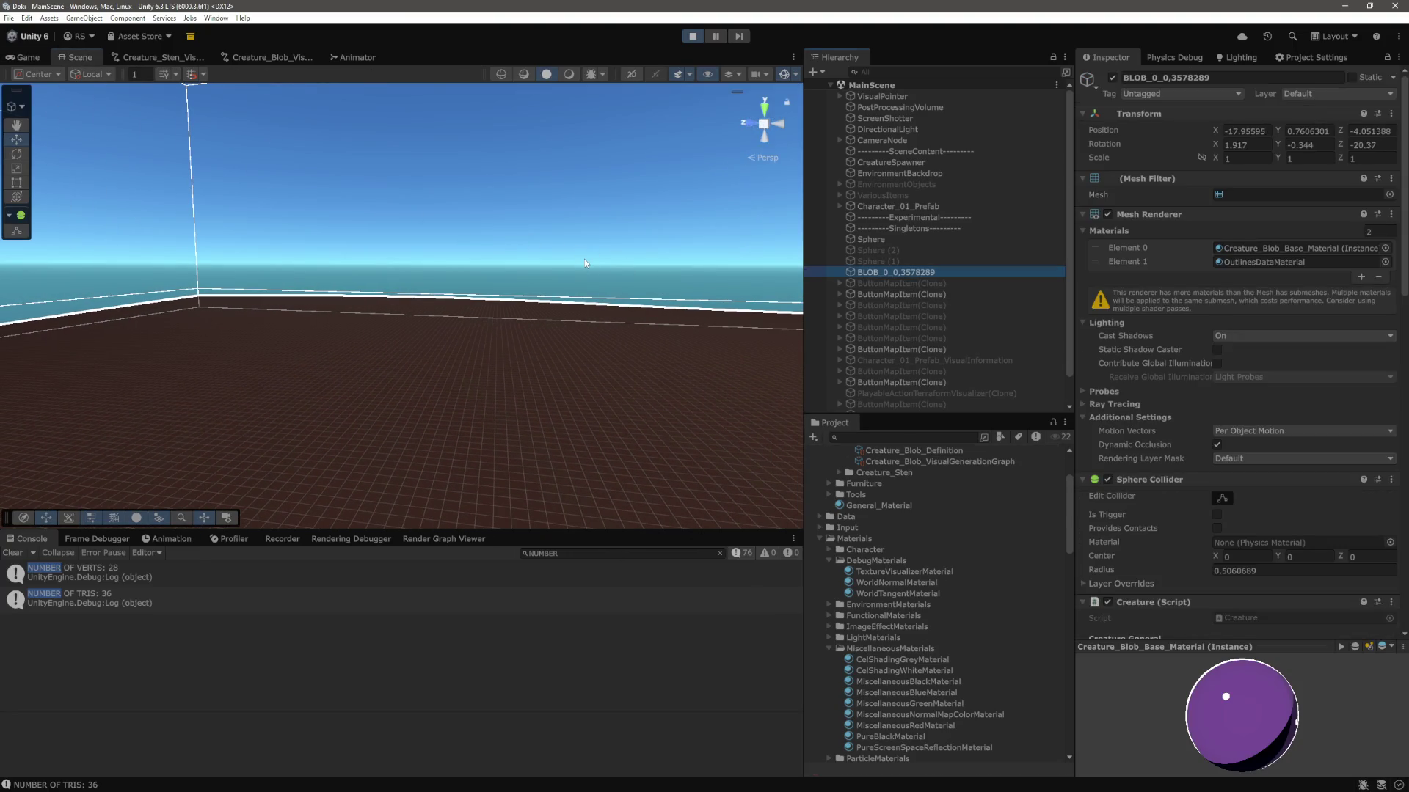
key(f)
mouse_move(596, 321)
mouse_down()
mouse_move(613, 308)
mouse_move(340, 291)
mouse_move(499, 235)
mouse_move(407, 347)
mouse_move(342, 286)
mouse_up()
click(342, 286)
mouse_move(558, 382)
mouse_down()
mouse_move(518, 397)
mouse_move(411, 352)
mouse_up()
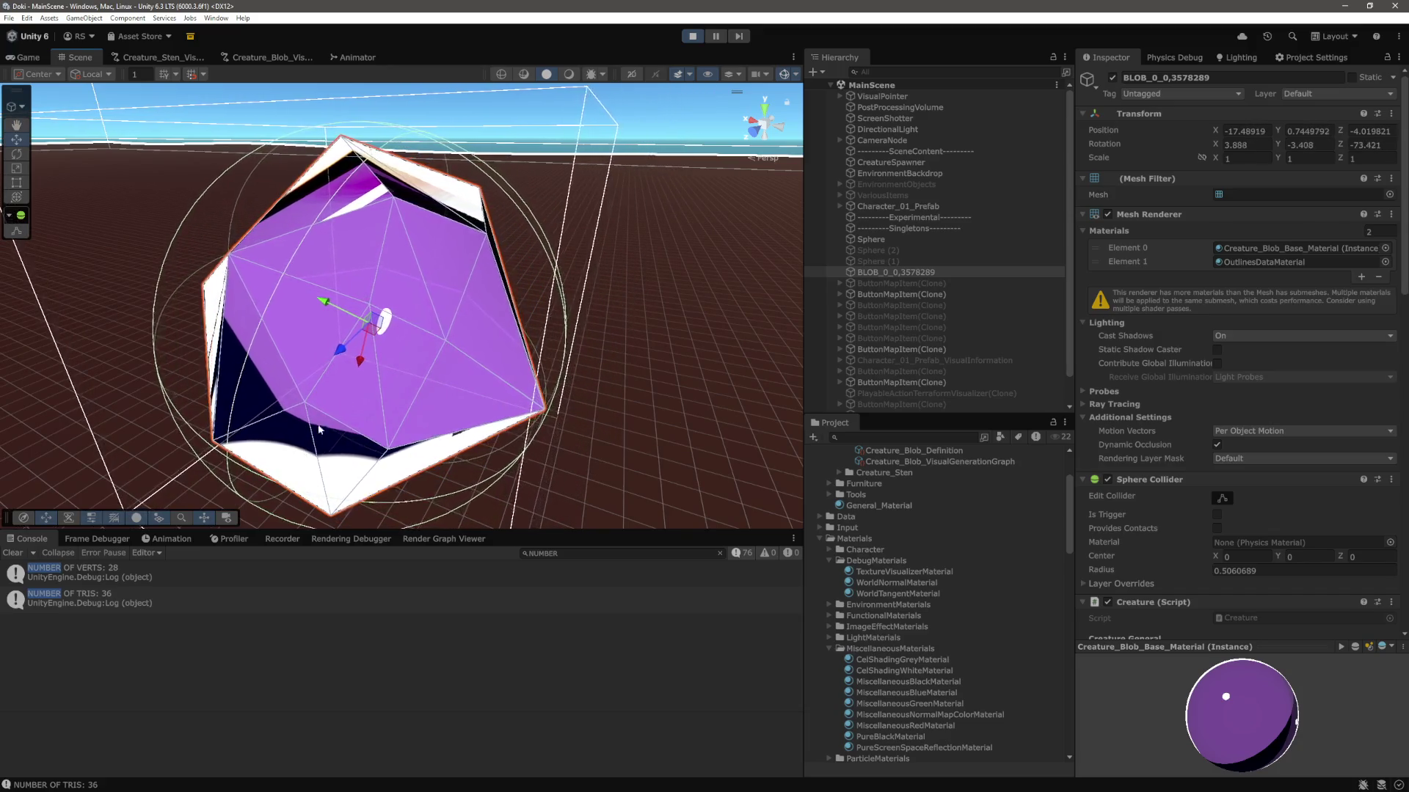
mouse_move(388, 376)
mouse_down()
mouse_move(435, 405)
mouse_move(465, 387)
mouse_move(399, 367)
mouse_move(340, 293)
mouse_move(287, 320)
mouse_move(446, 364)
mouse_move(402, 346)
mouse_move(565, 353)
mouse_move(536, 355)
mouse_up()
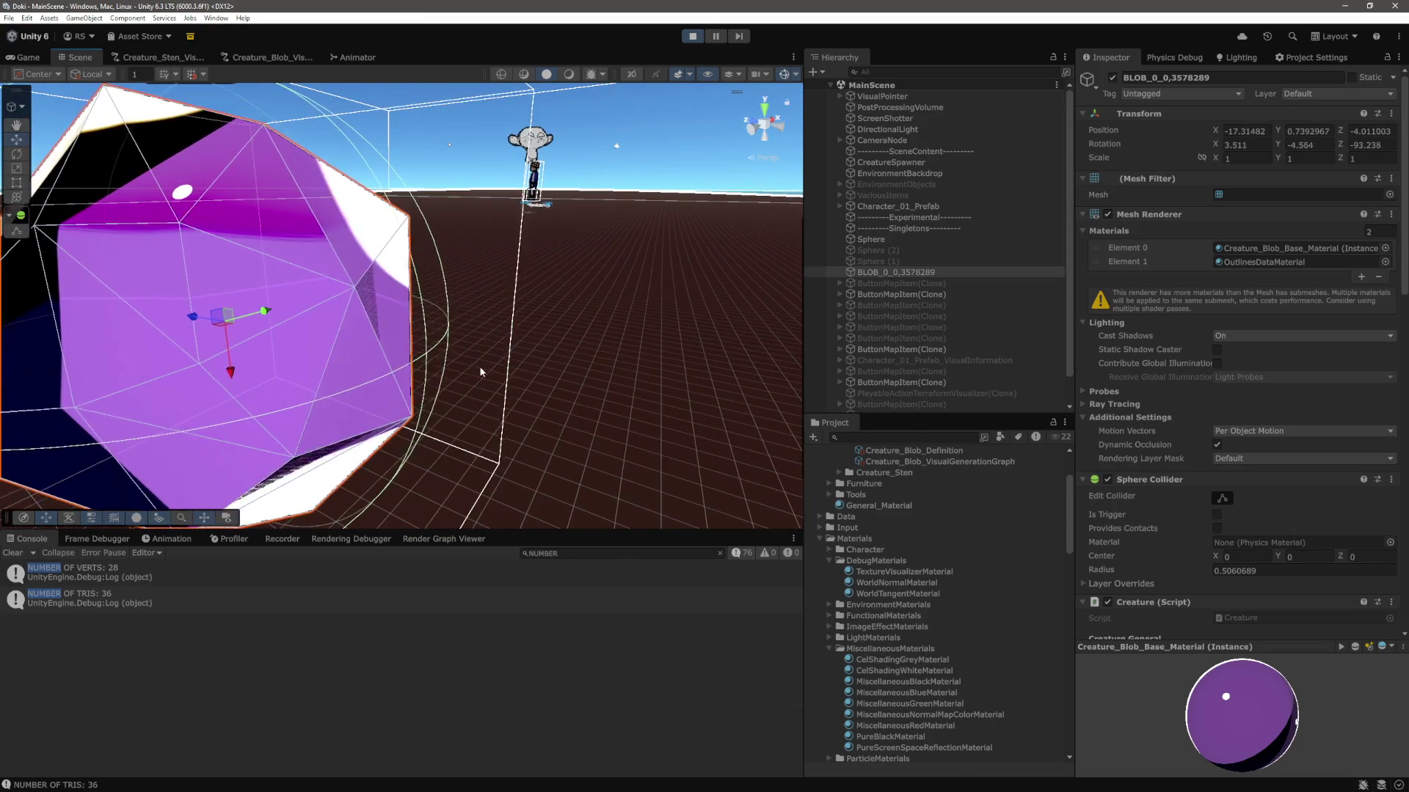
scroll(1212, 522, down, 3)
scroll(1212, 522, up, 3)
scroll(931, 587, down, 4)
Drag CelShadingGreyMaterial onto the blob and orbit to view its faceted grey shape.
drag(926, 572, 410, 294)
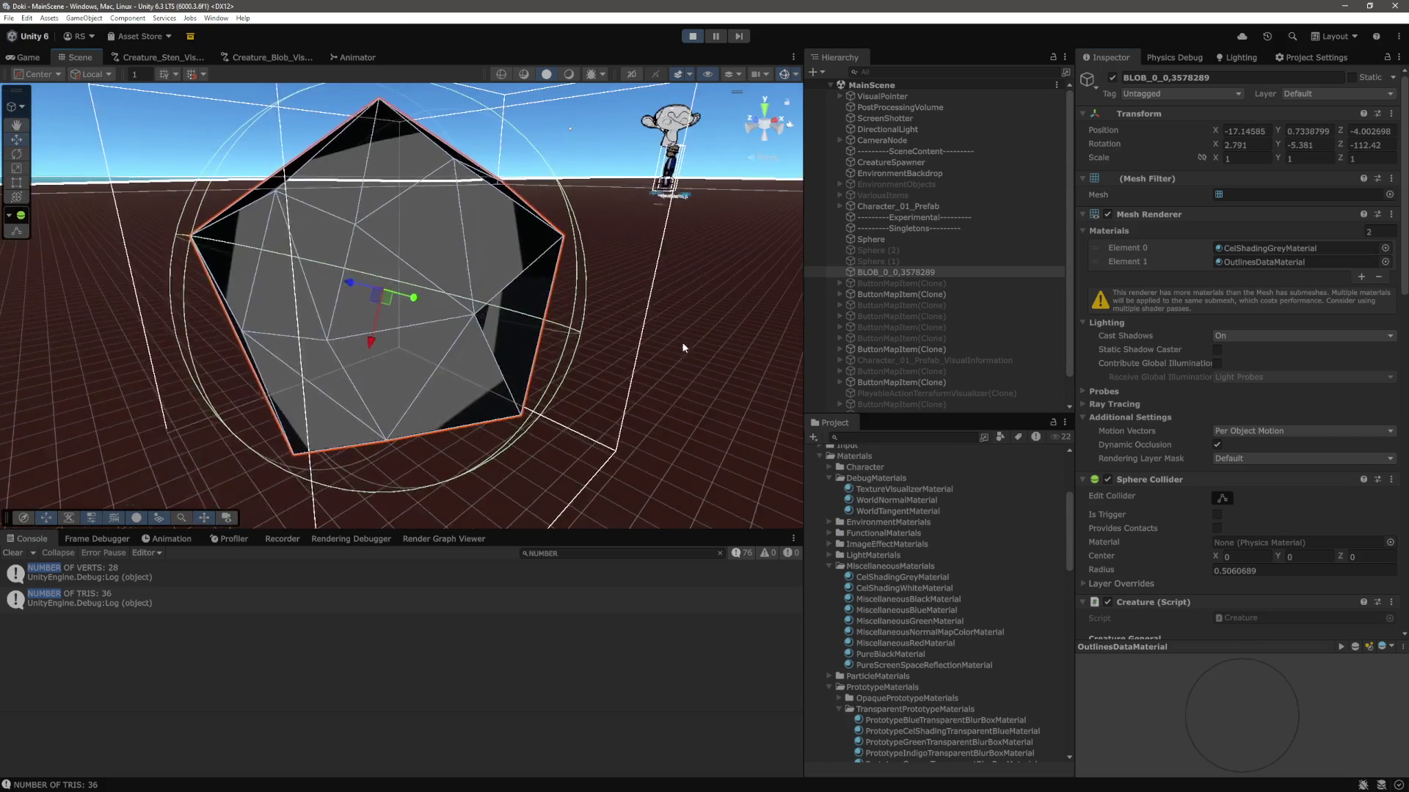
click(503, 181)
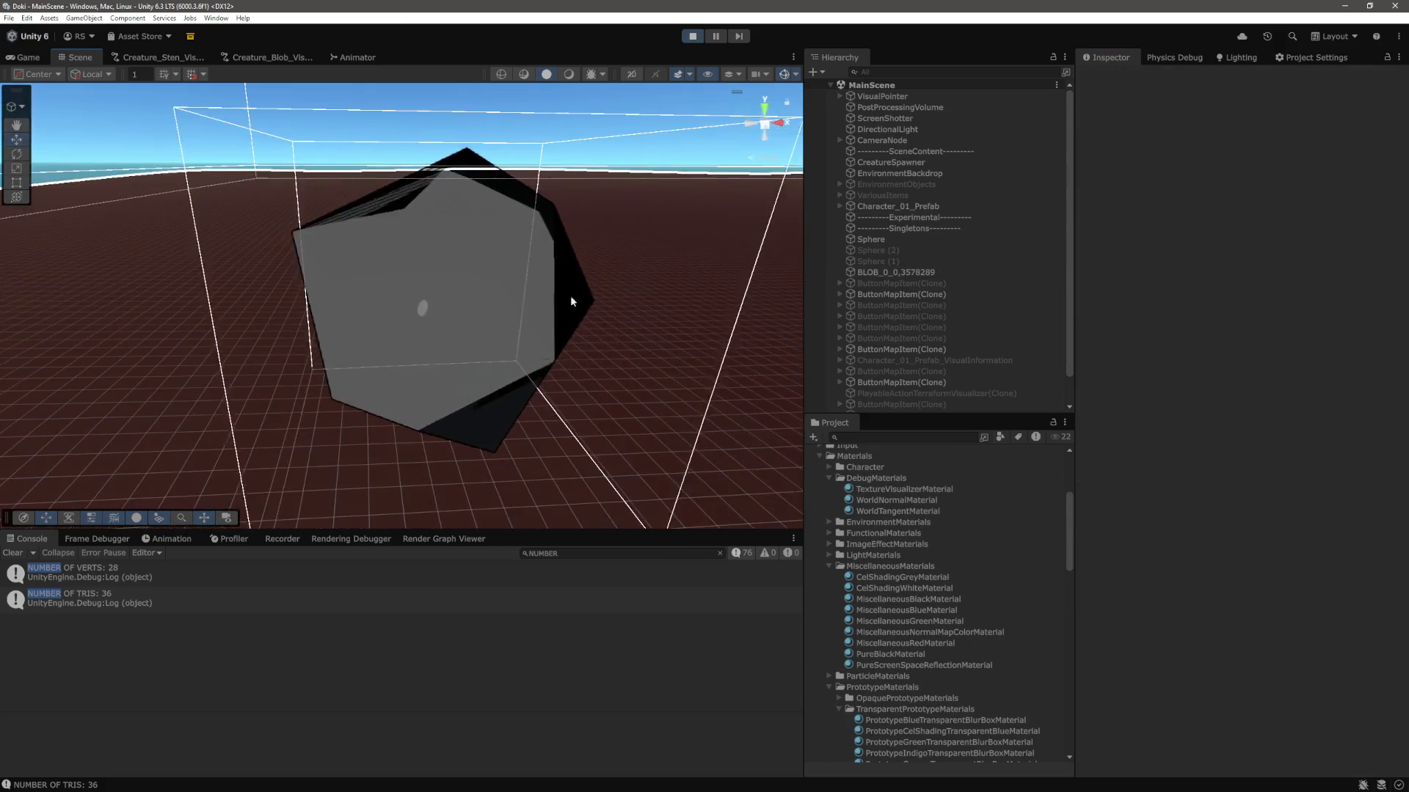
mouse_move(608, 335)
mouse_down()
mouse_move(214, 390)
mouse_move(297, 364)
mouse_up()
key(alt+Tab)
key(shift+Down)
key(shift+Down)
Keep the pasted reversed-winding triangles.Add pair, delete the old pair, save, and return to Unity.
click(878, 570)
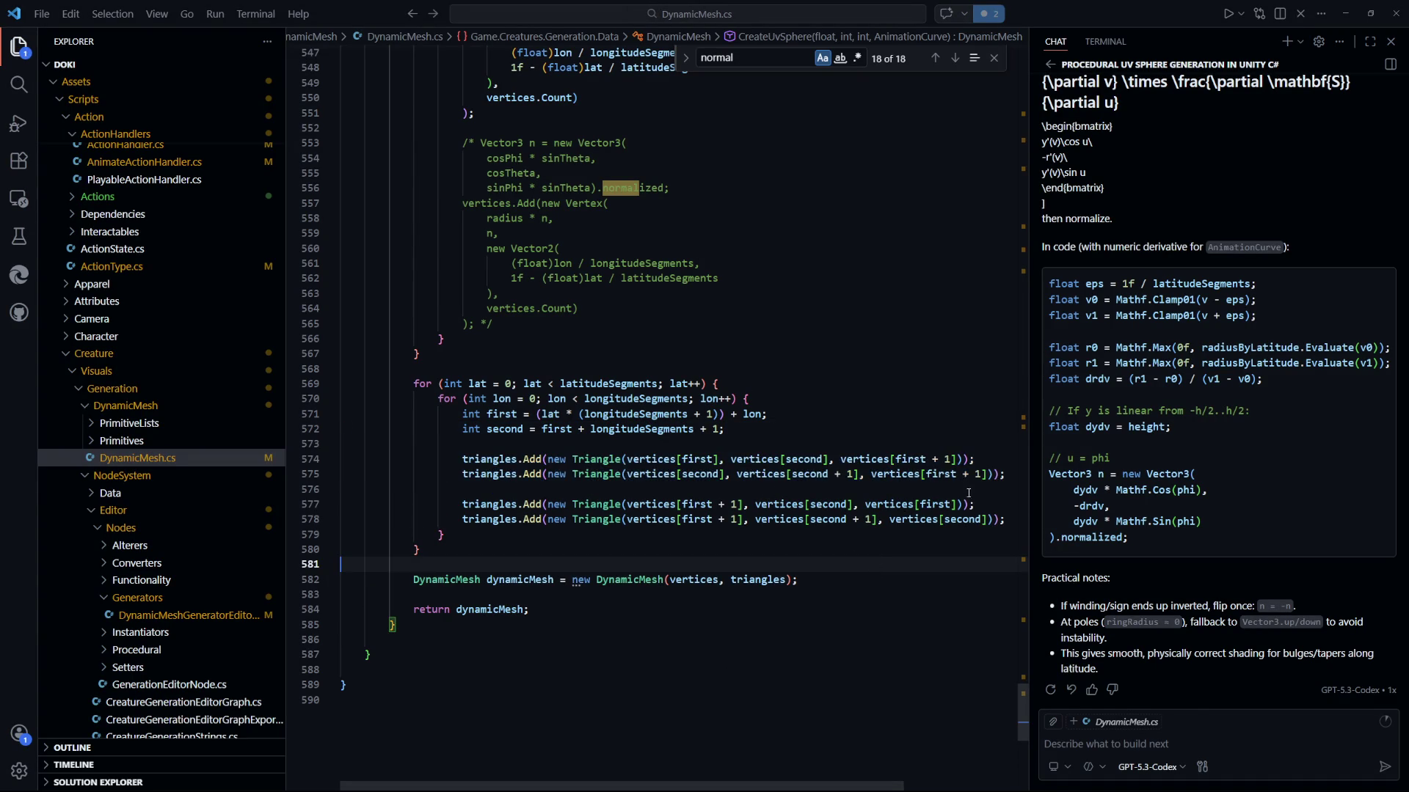
key(ctrl+z)
key(ctrl+y)
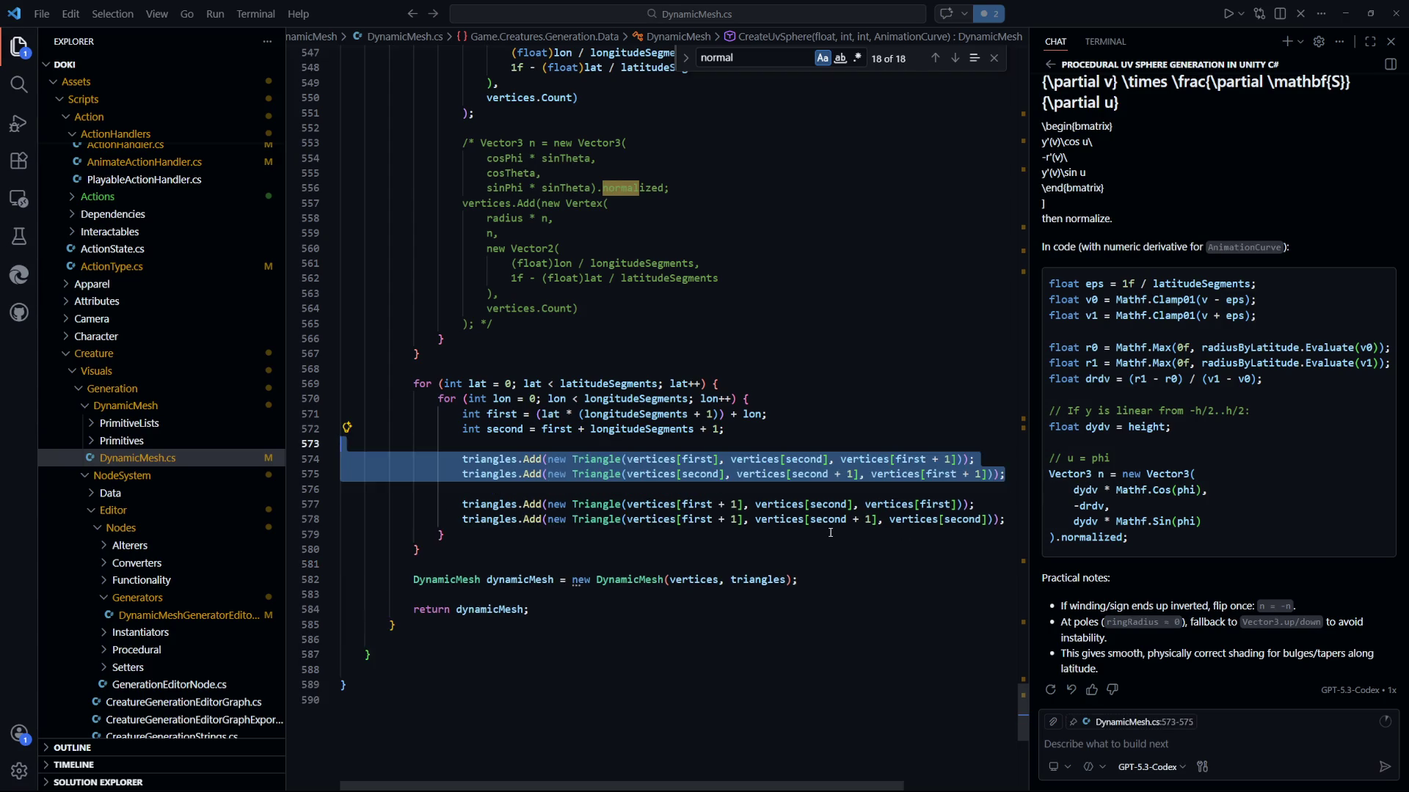
click(730, 594)
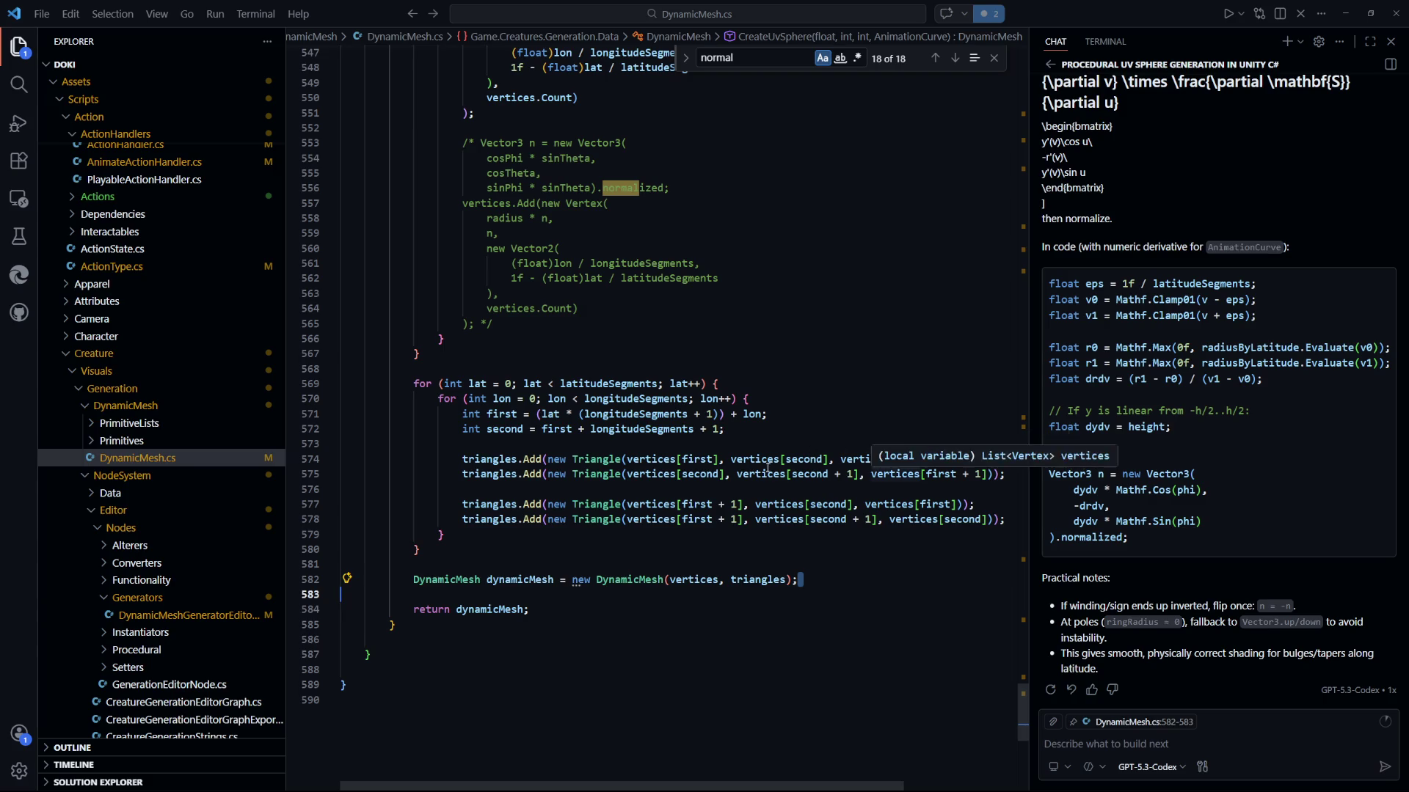
key(Down)
key(Down)
key(Down)
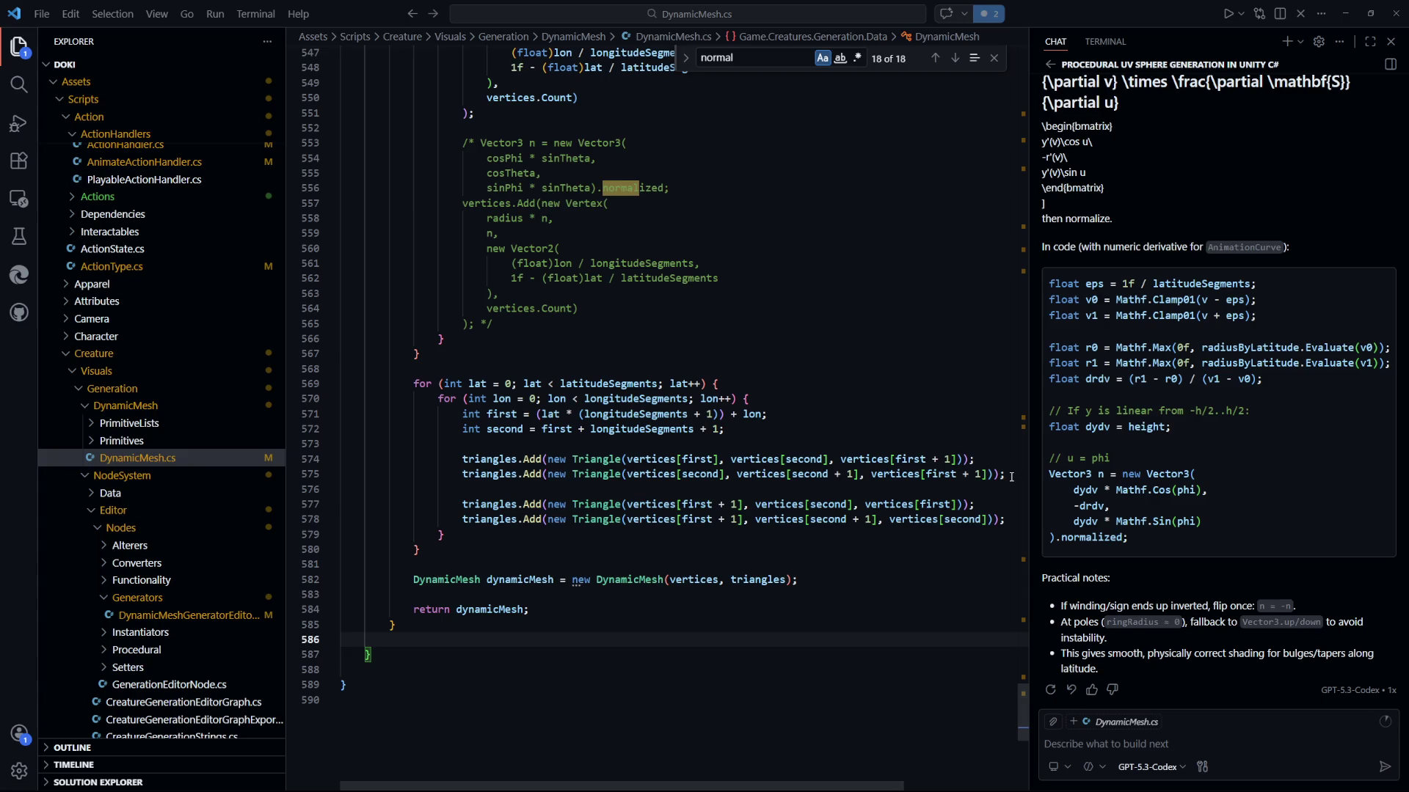
drag(1017, 521, 1020, 480)
key(BackSpace)
key(ctrl+s)
key(alt+Tab)
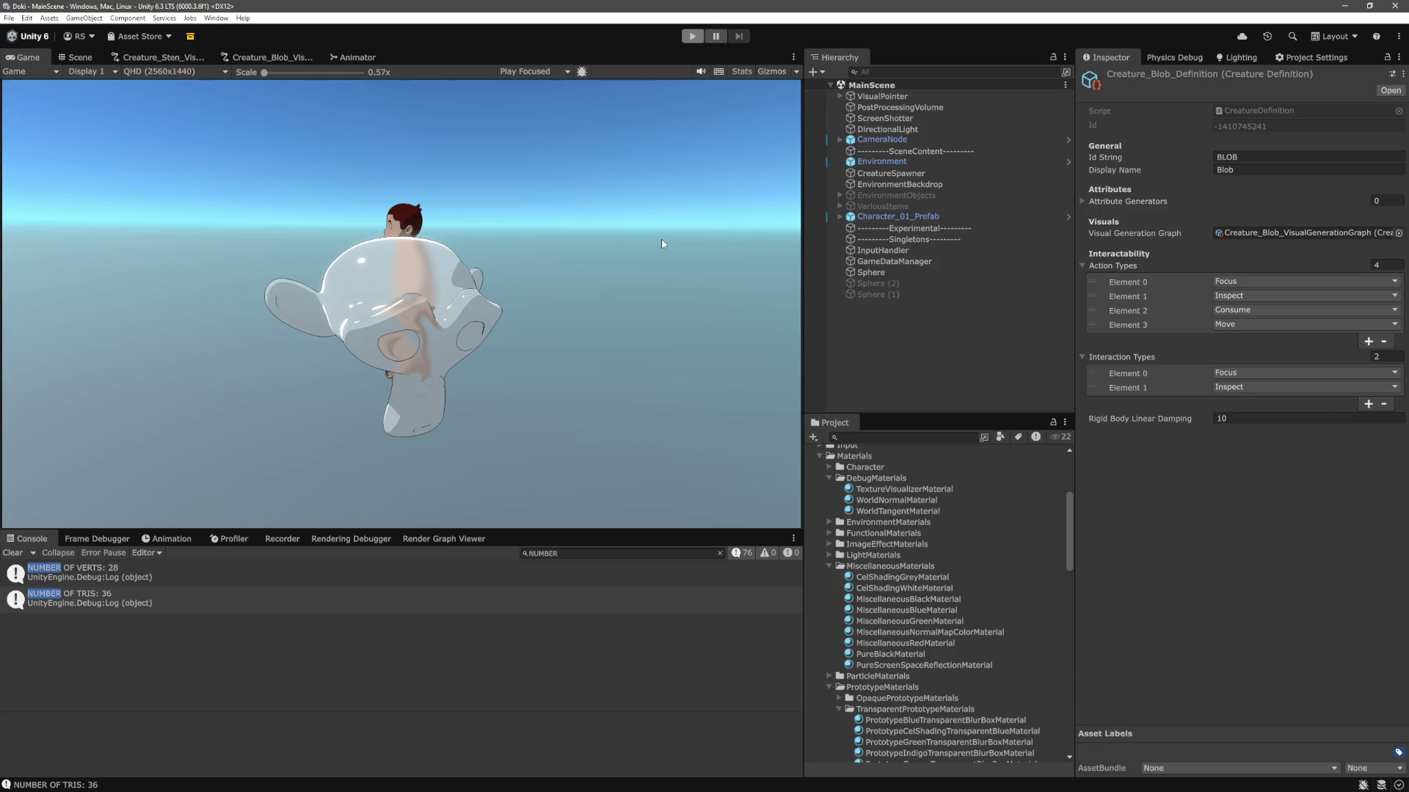
Start play mode and frame the spawned BLOB_0_0_1805701 in the Scene view.
click(693, 37)
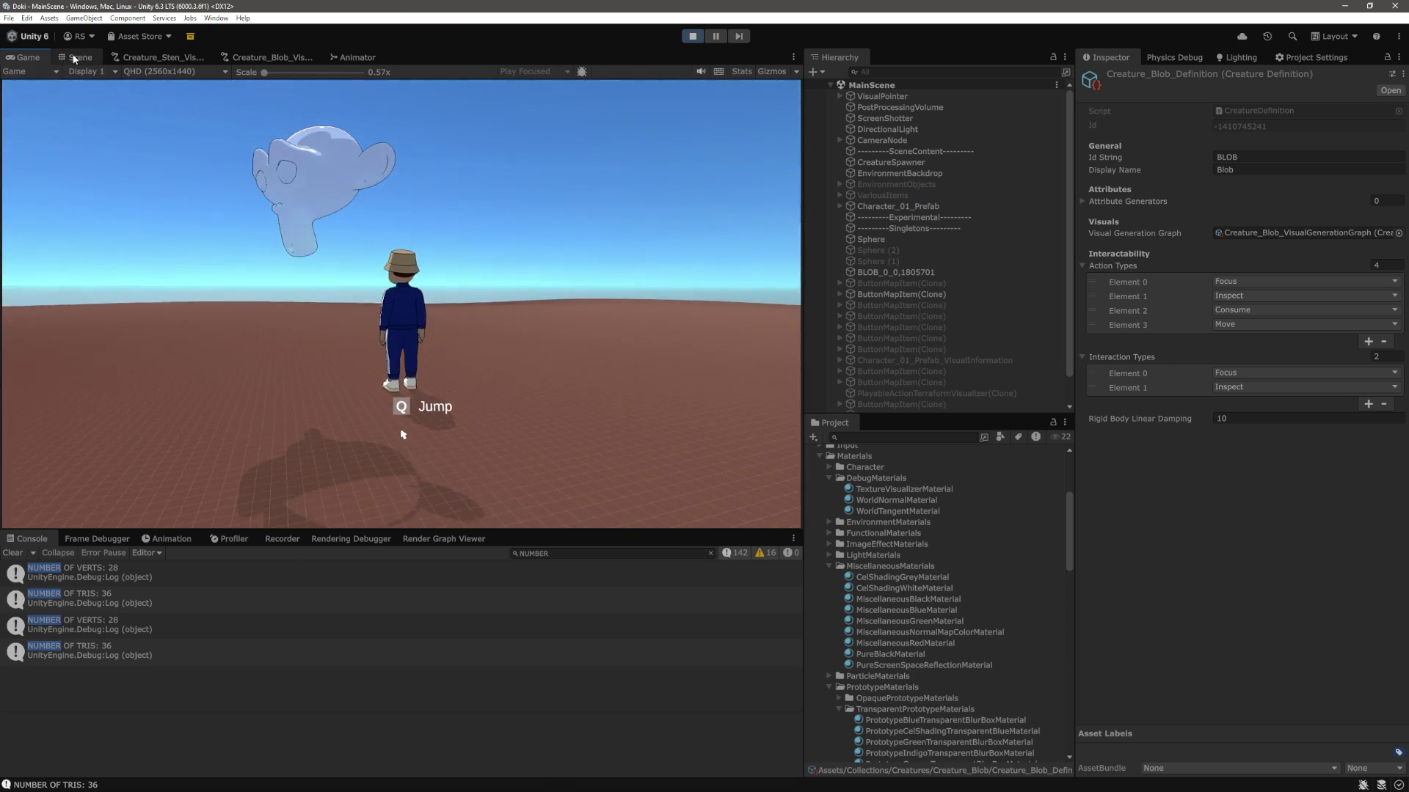
click(75, 57)
scroll(469, 389, down, 10)
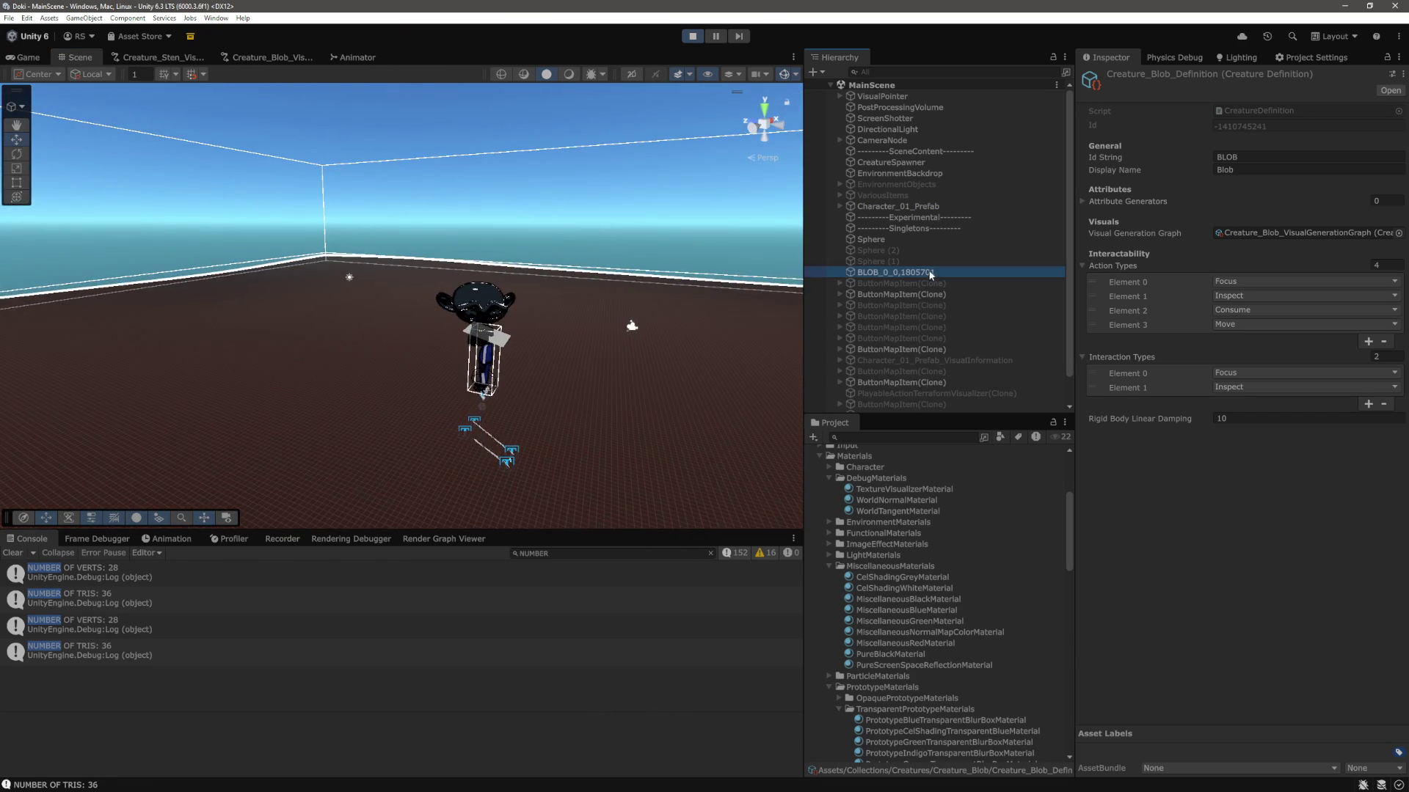
click(929, 272)
key(f)
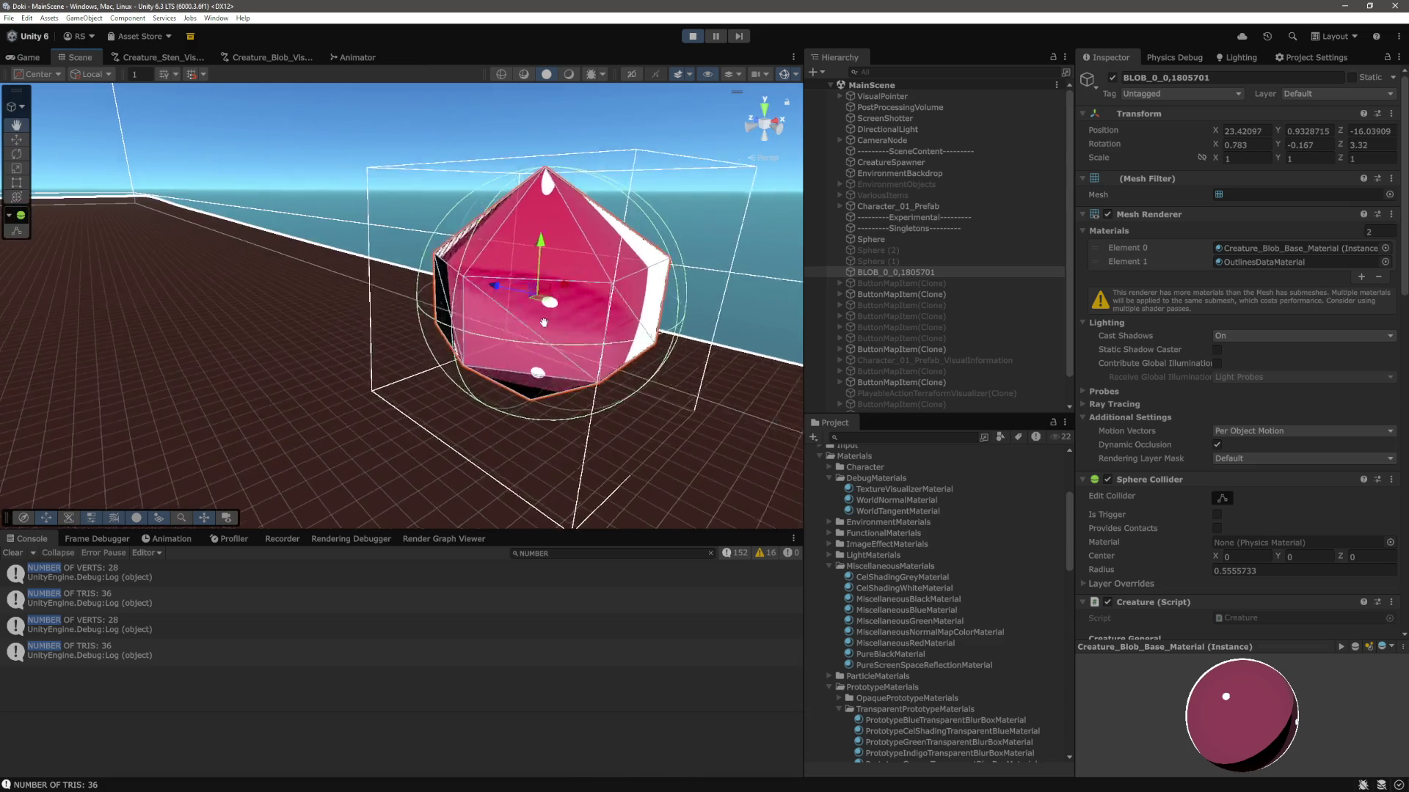
Orbit in close around the pink faceted blob from several angles.
click(513, 247)
mouse_move(426, 216)
mouse_down()
mouse_move(421, 232)
mouse_move(397, 195)
mouse_move(659, 248)
mouse_move(484, 338)
mouse_move(516, 333)
mouse_up()
click(517, 334)
mouse_move(483, 380)
mouse_down()
mouse_move(487, 361)
mouse_move(612, 373)
mouse_move(571, 284)
mouse_move(429, 288)
mouse_up()
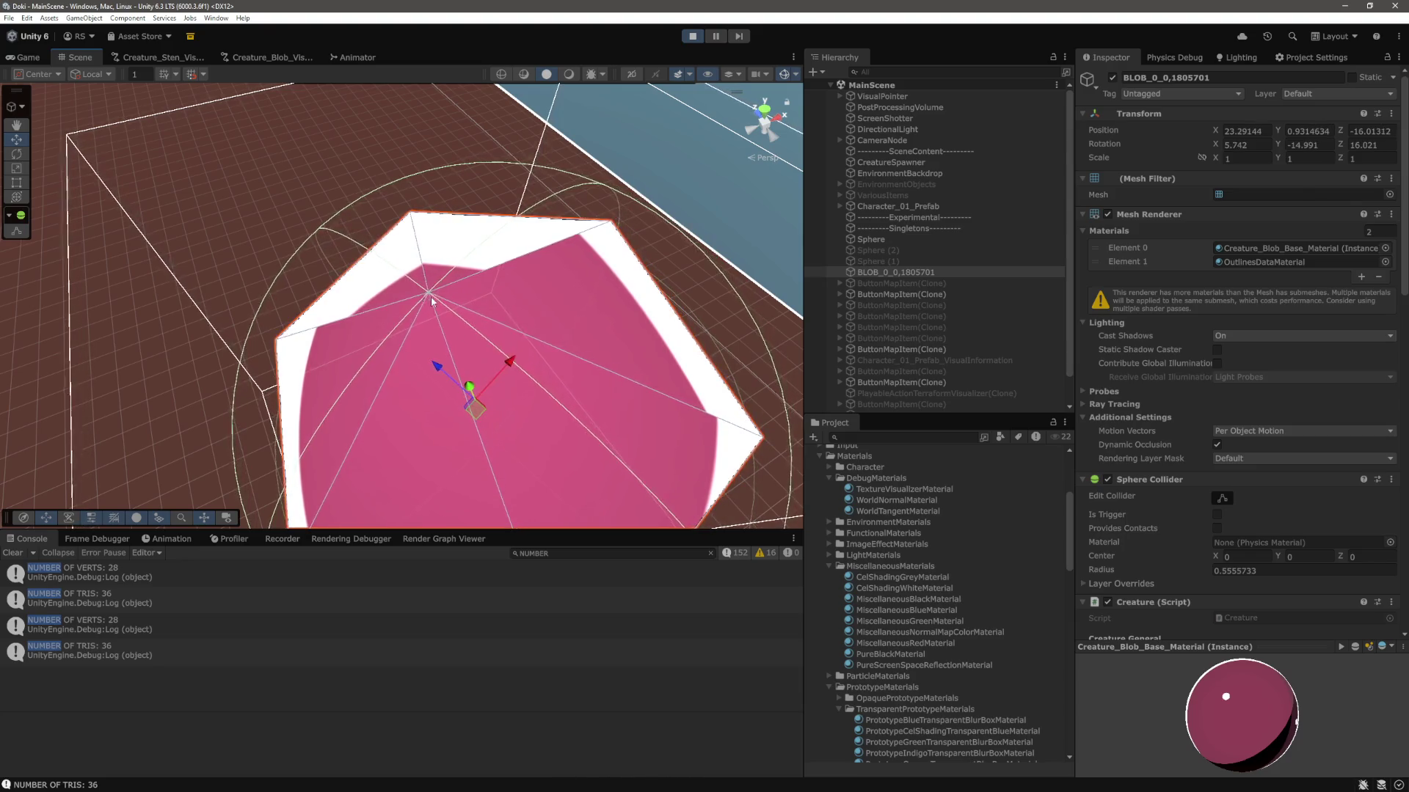
mouse_move(425, 299)
mouse_down()
mouse_move(619, 381)
mouse_move(650, 354)
mouse_move(668, 246)
mouse_move(587, 309)
mouse_move(512, 227)
mouse_move(659, 345)
mouse_move(571, 359)
mouse_up()
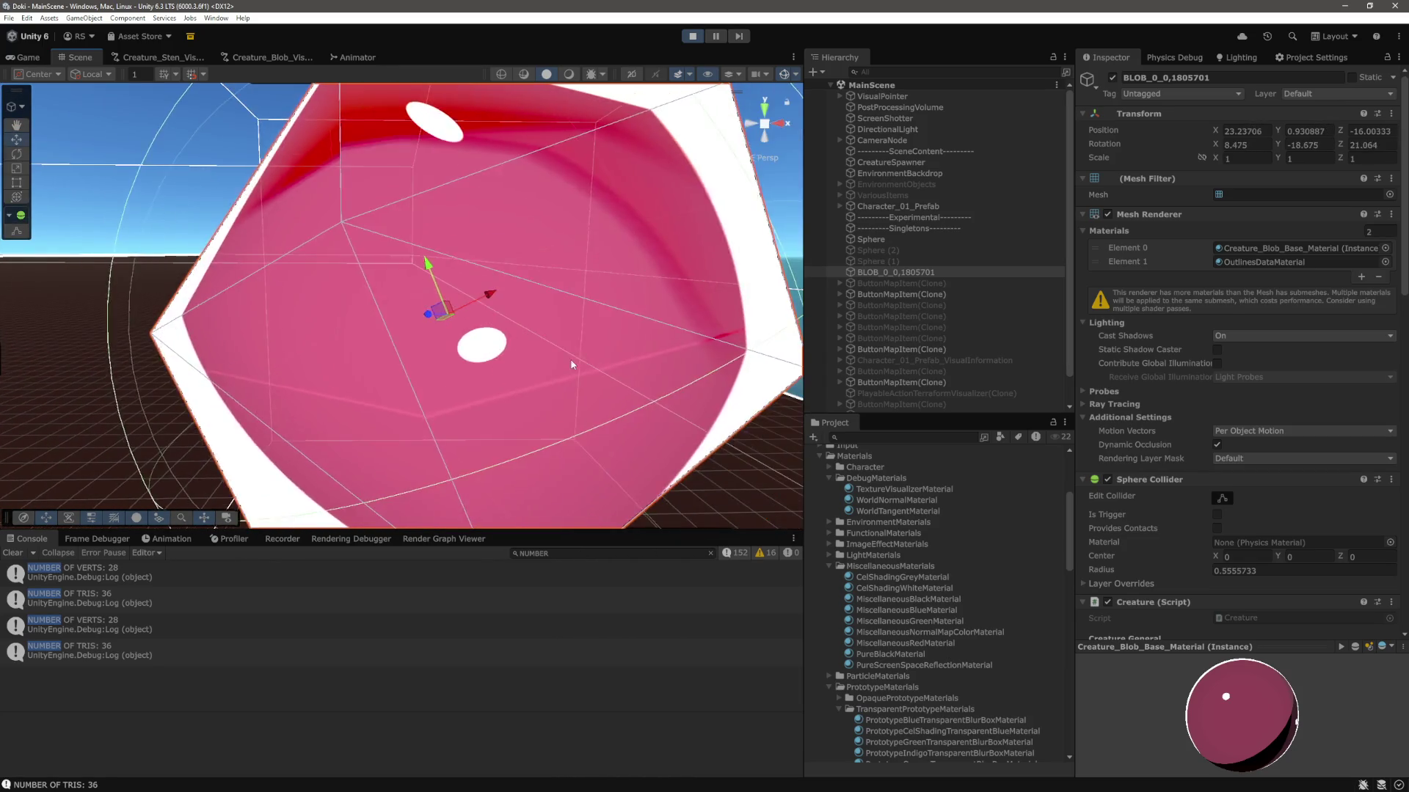
scroll(569, 362, down, 5)
scroll(594, 372, down, 3)
mouse_move(597, 256)
mouse_down()
mouse_move(637, 380)
mouse_move(682, 372)
mouse_up()
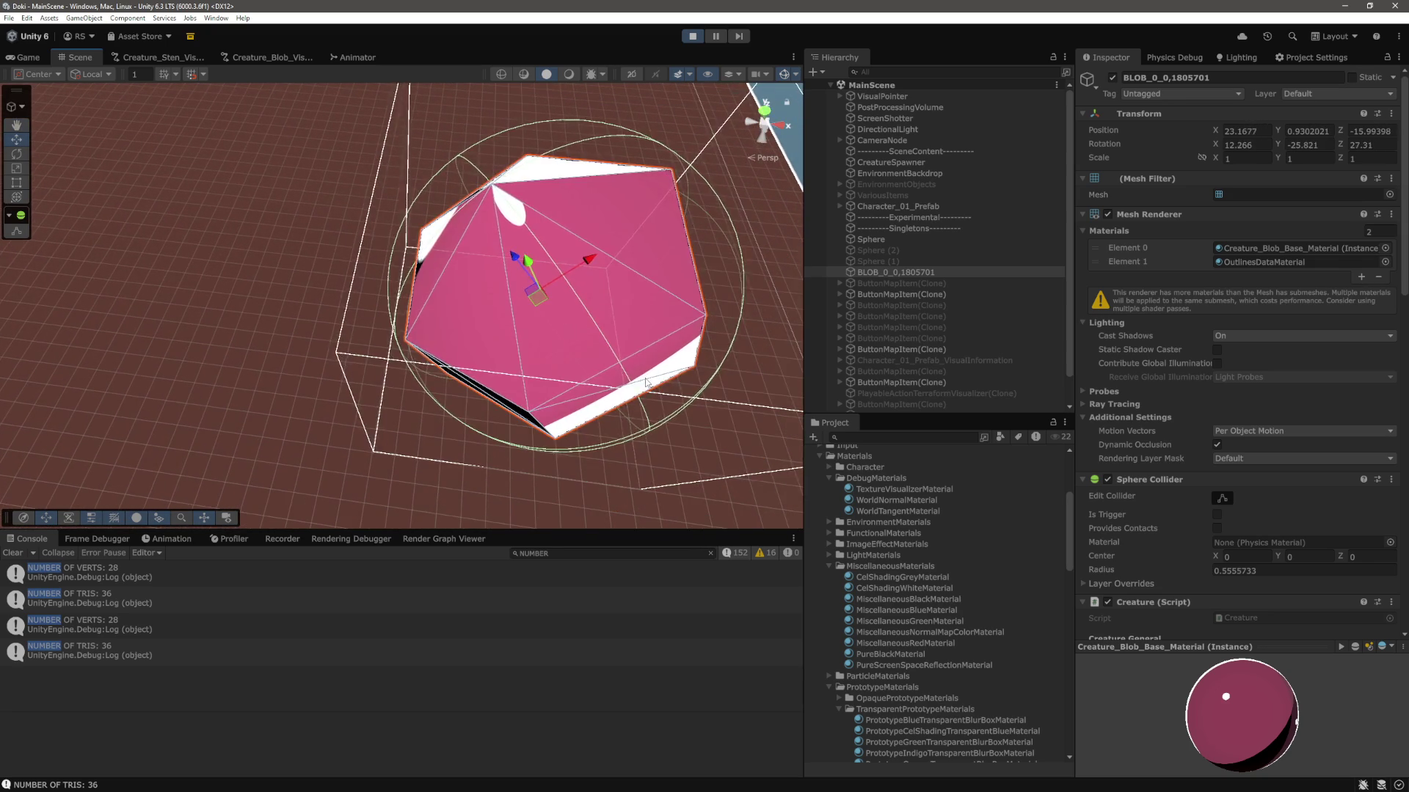
mouse_move(691, 416)
mouse_down()
mouse_move(671, 416)
mouse_move(658, 333)
mouse_up()
key(w)
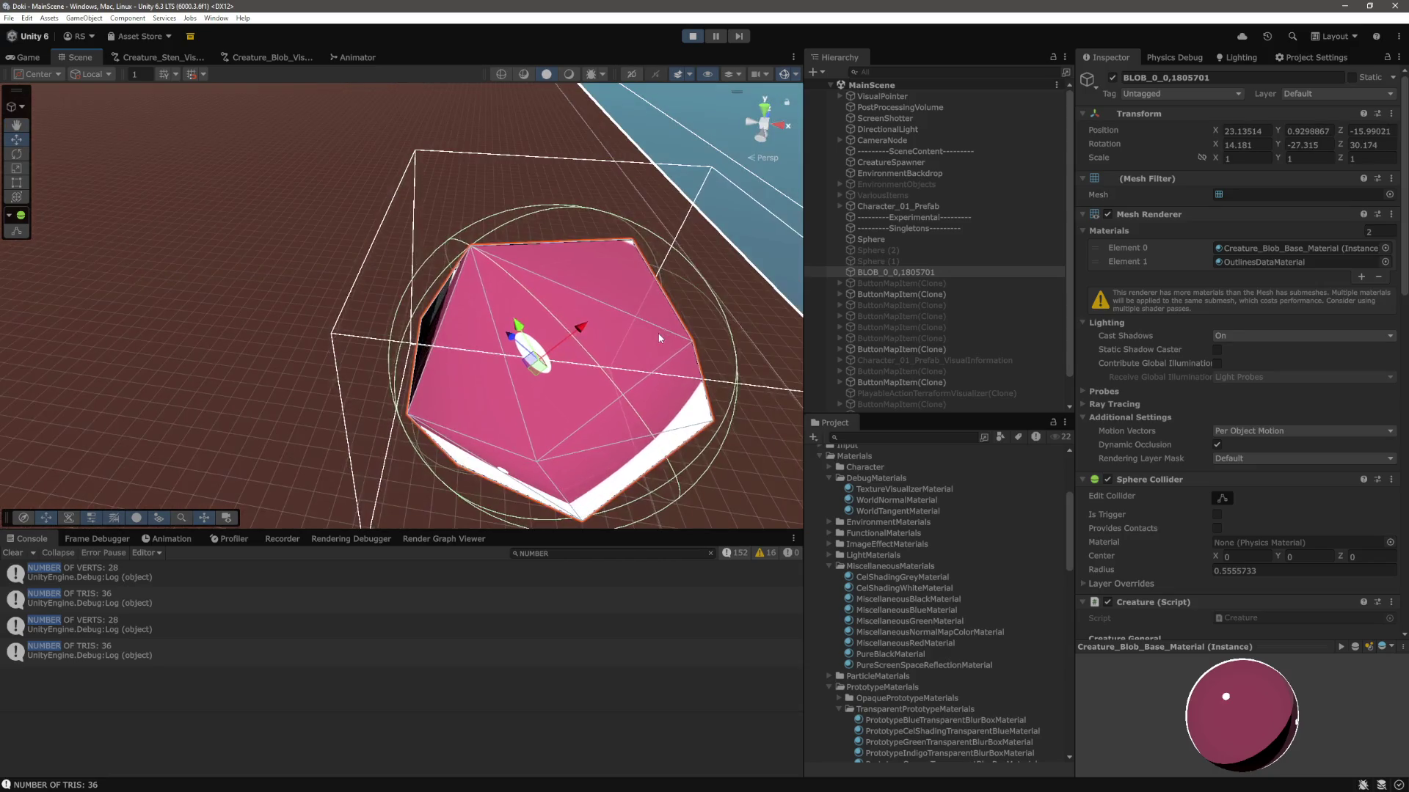
mouse_move(661, 440)
mouse_down()
mouse_move(663, 361)
mouse_move(646, 378)
mouse_move(578, 328)
mouse_move(707, 408)
mouse_move(422, 144)
mouse_up()
drag(606, 285, 637, 418)
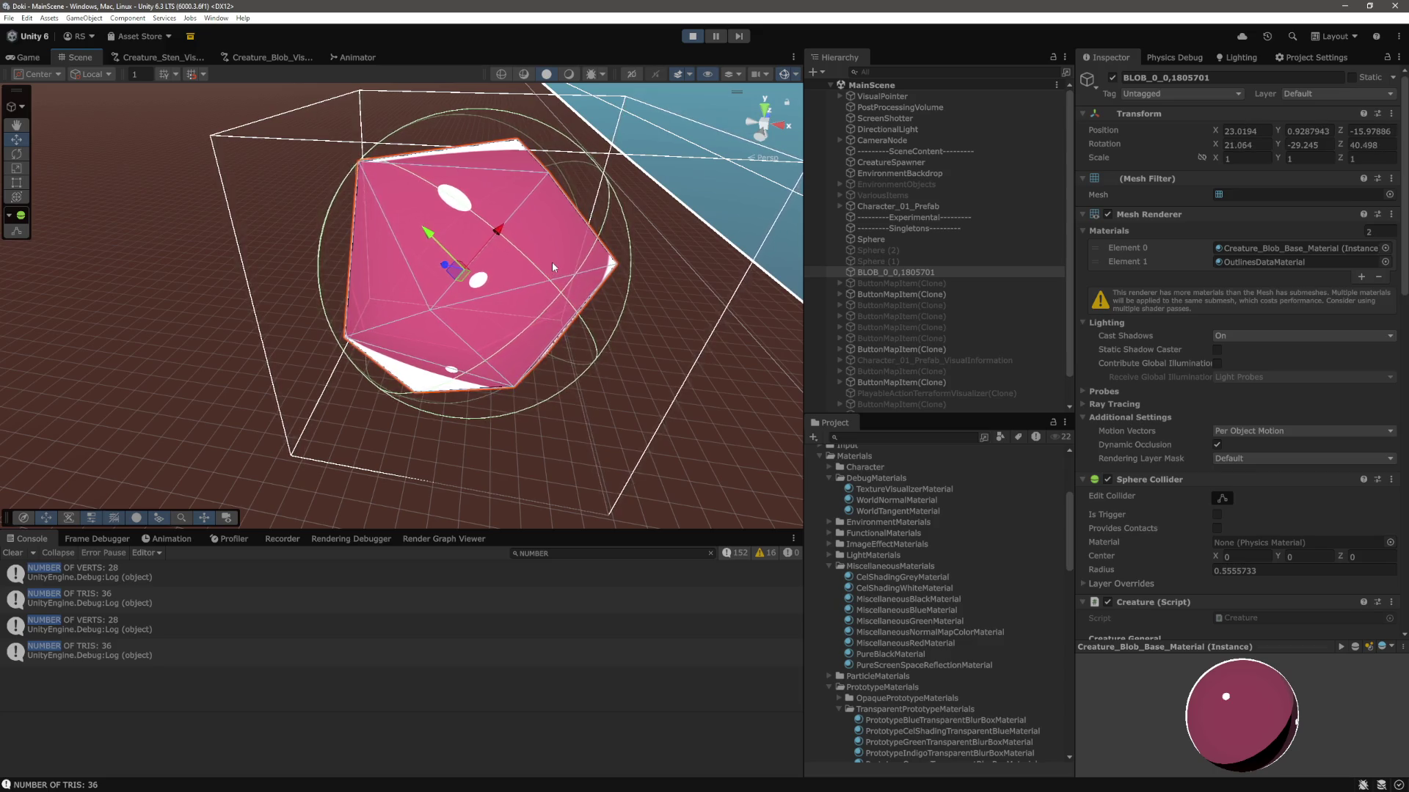
mouse_move(511, 258)
mouse_down()
mouse_move(609, 345)
mouse_move(584, 323)
mouse_move(558, 344)
mouse_move(660, 326)
mouse_move(597, 277)
mouse_move(665, 318)
mouse_move(634, 311)
mouse_move(608, 353)
mouse_move(653, 302)
mouse_move(636, 350)
mouse_up()
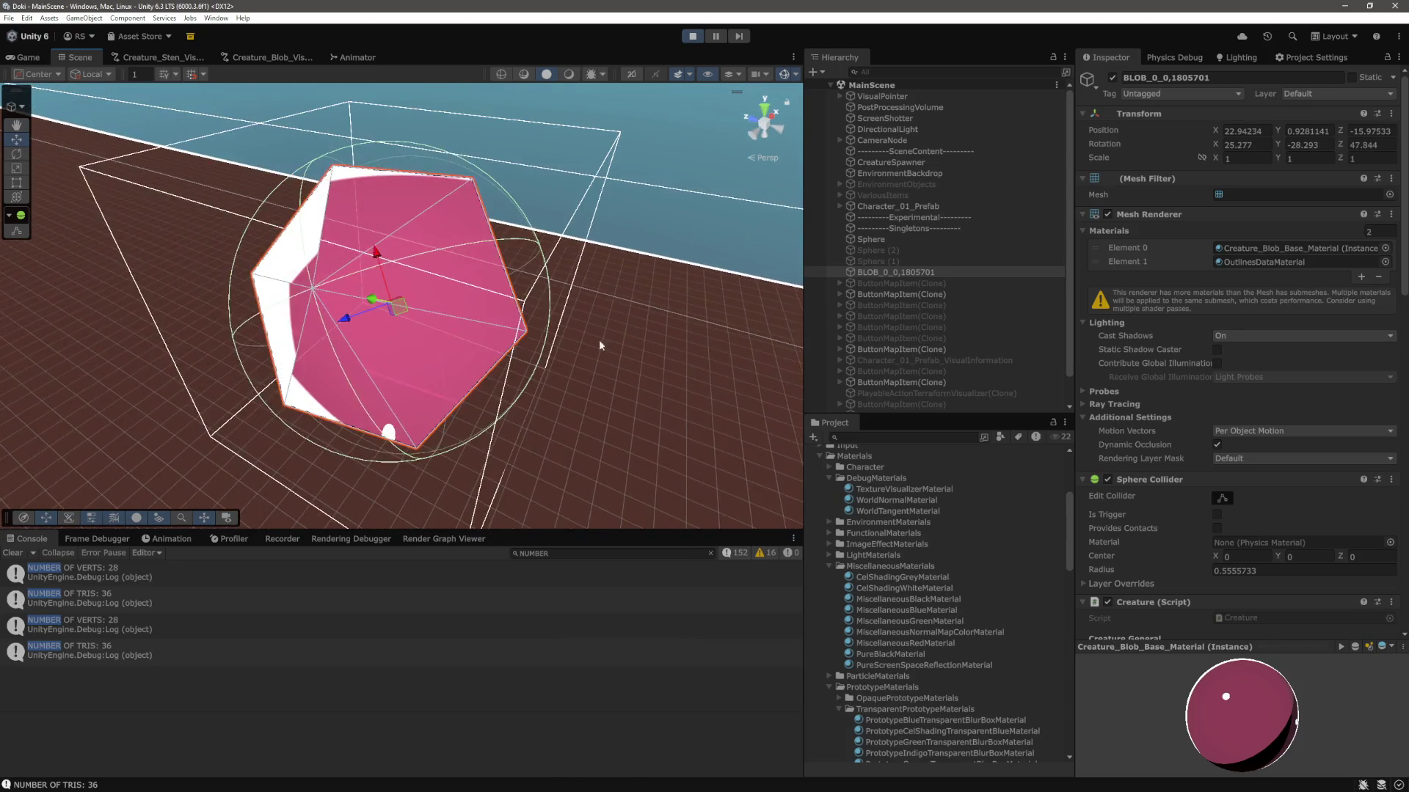
scroll(564, 330, up, 5)
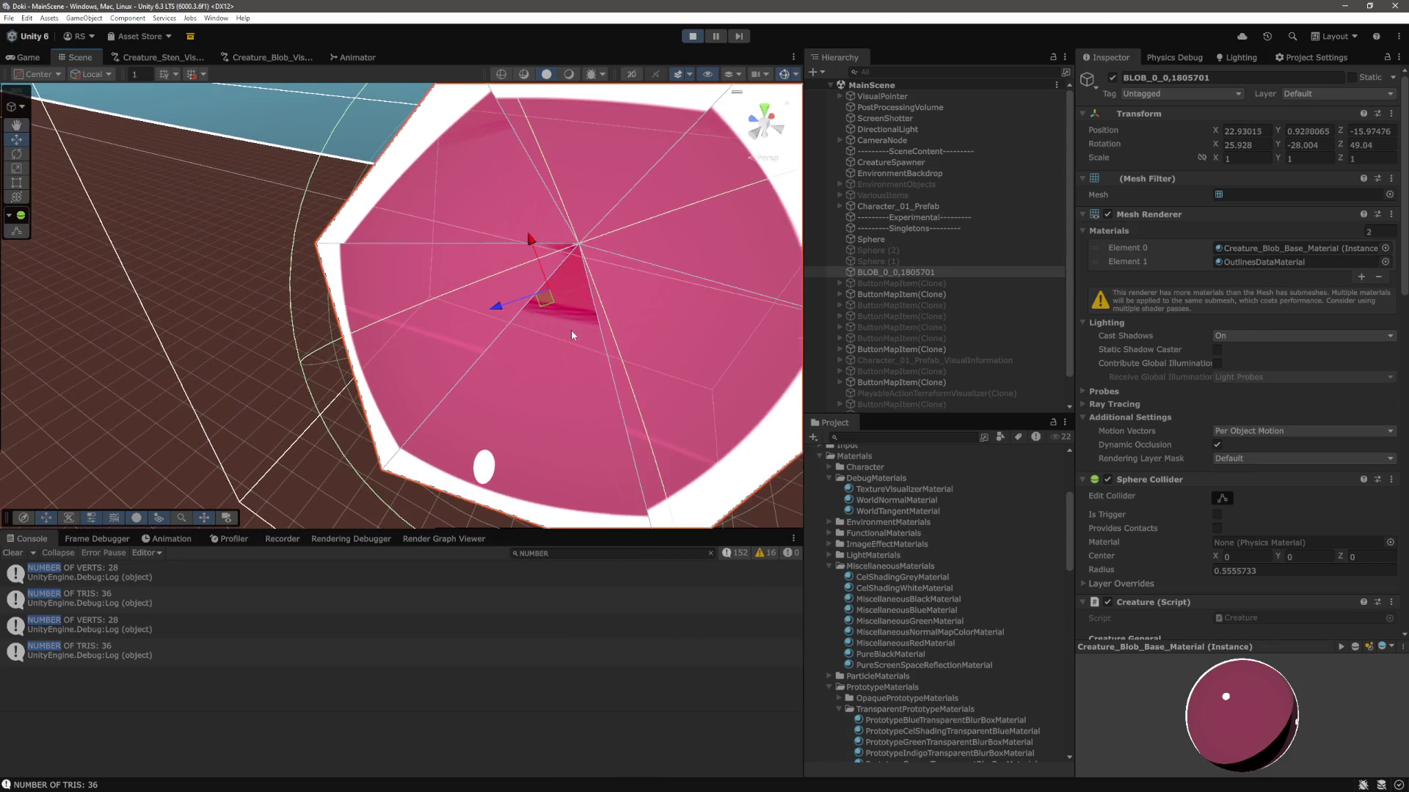
scroll(571, 335, up, 3)
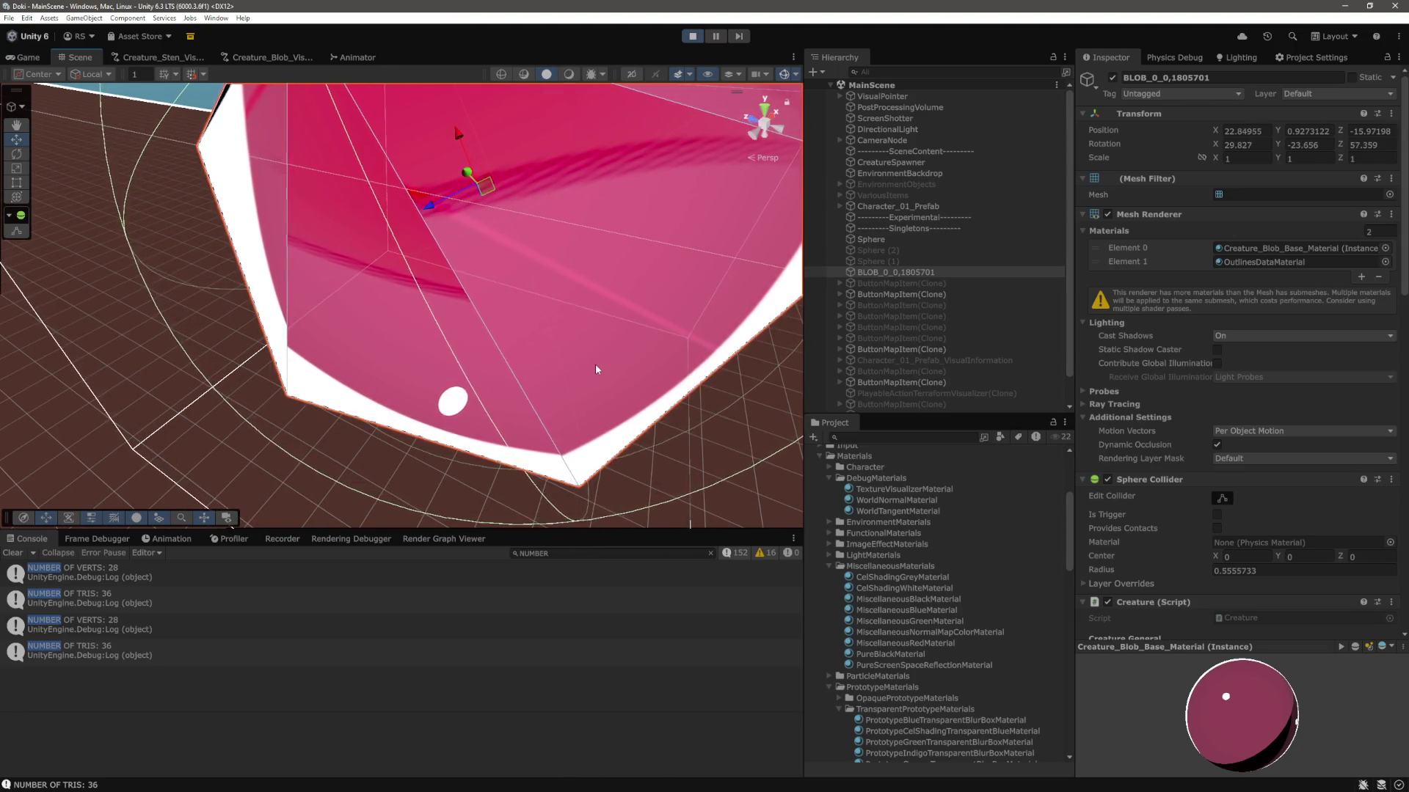
Zoom and orbit the Scene view around the blob from new angles.
scroll(595, 364, down, 3)
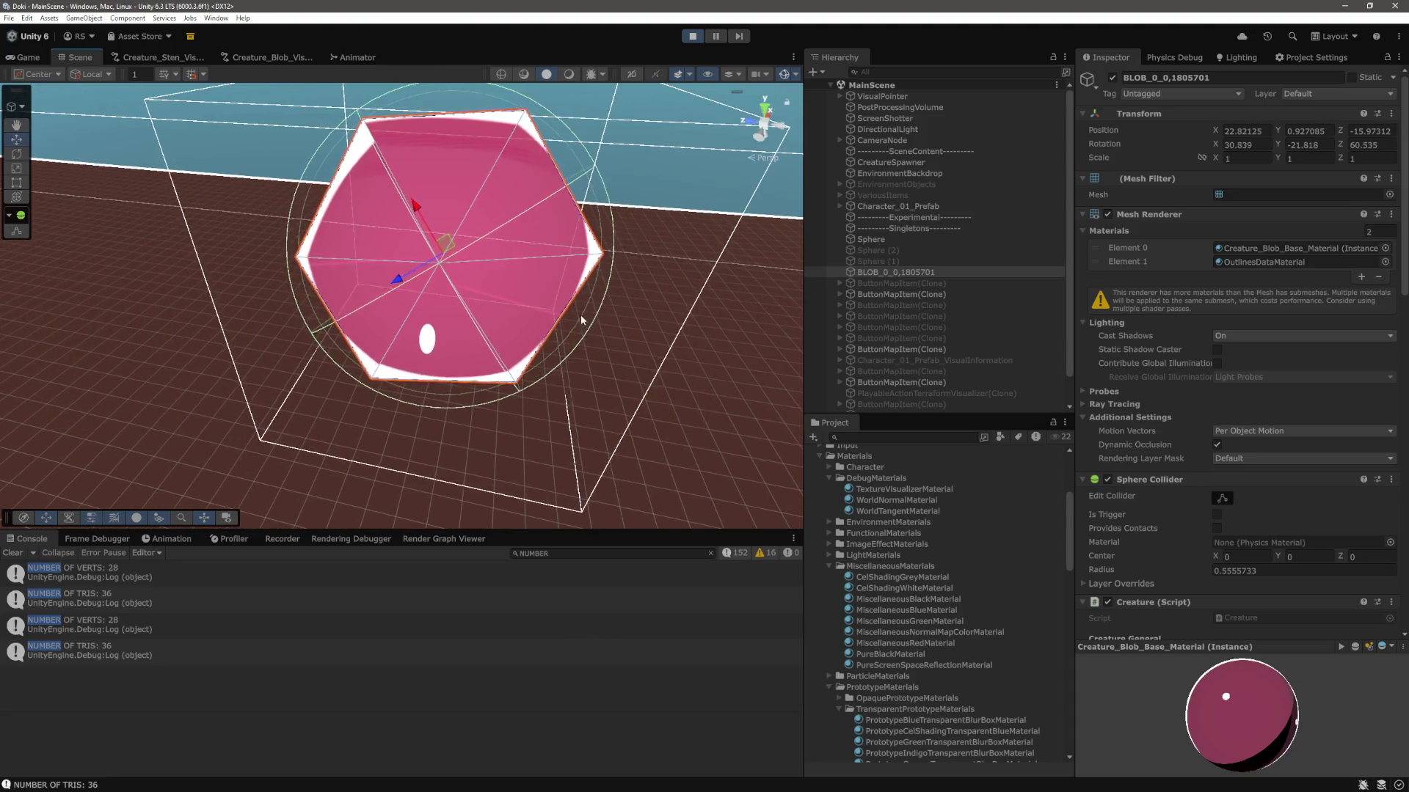
scroll(579, 314, up, 3)
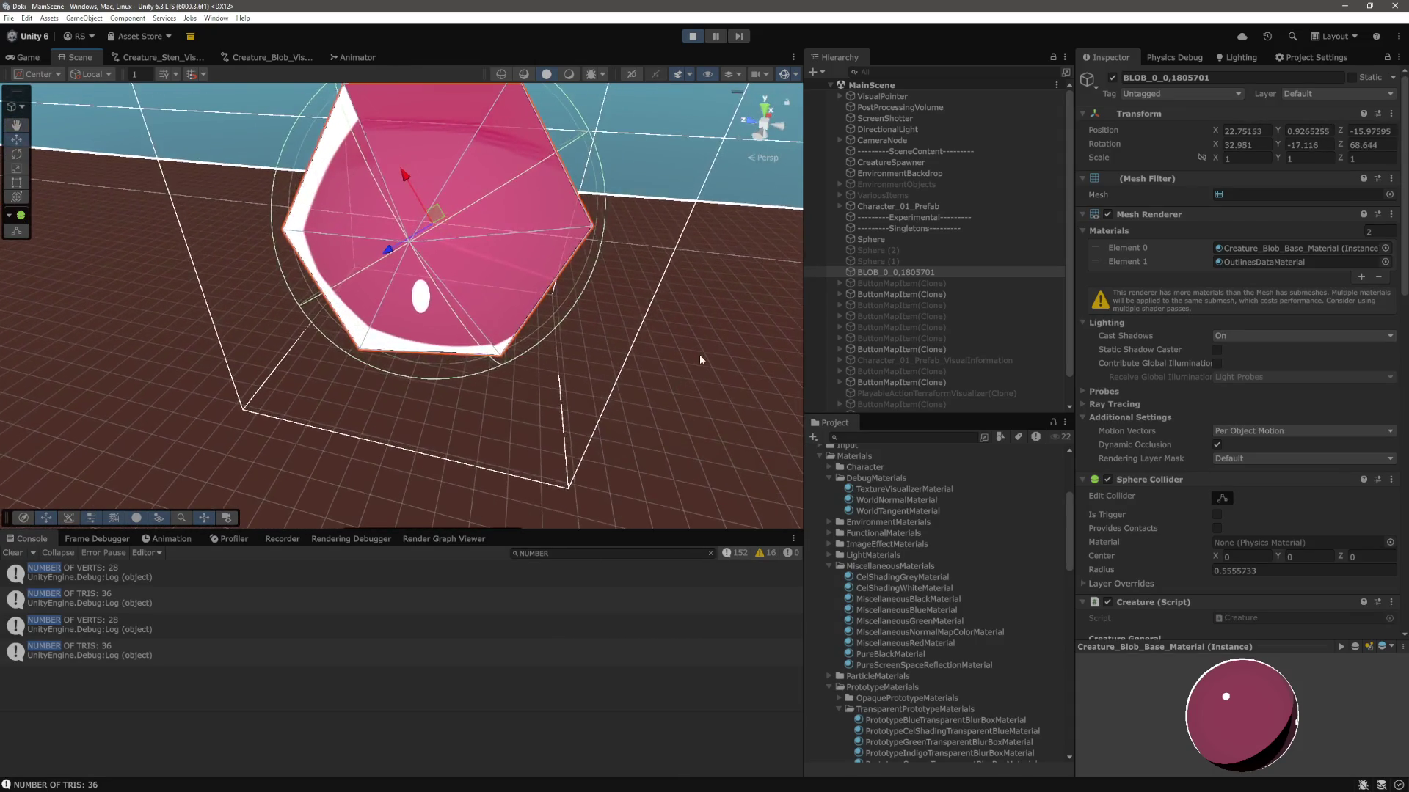
scroll(699, 354, up, 10)
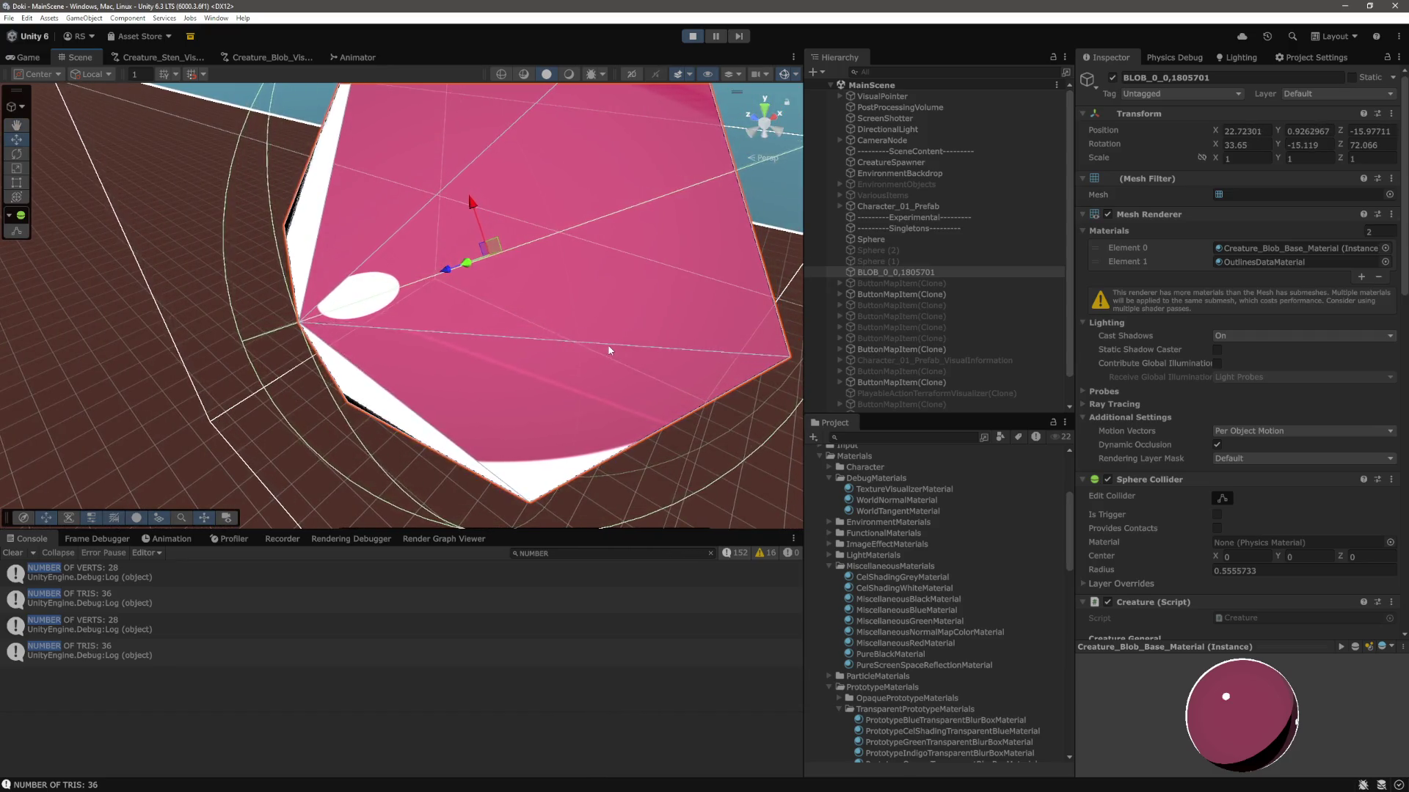
scroll(609, 351, down, 5)
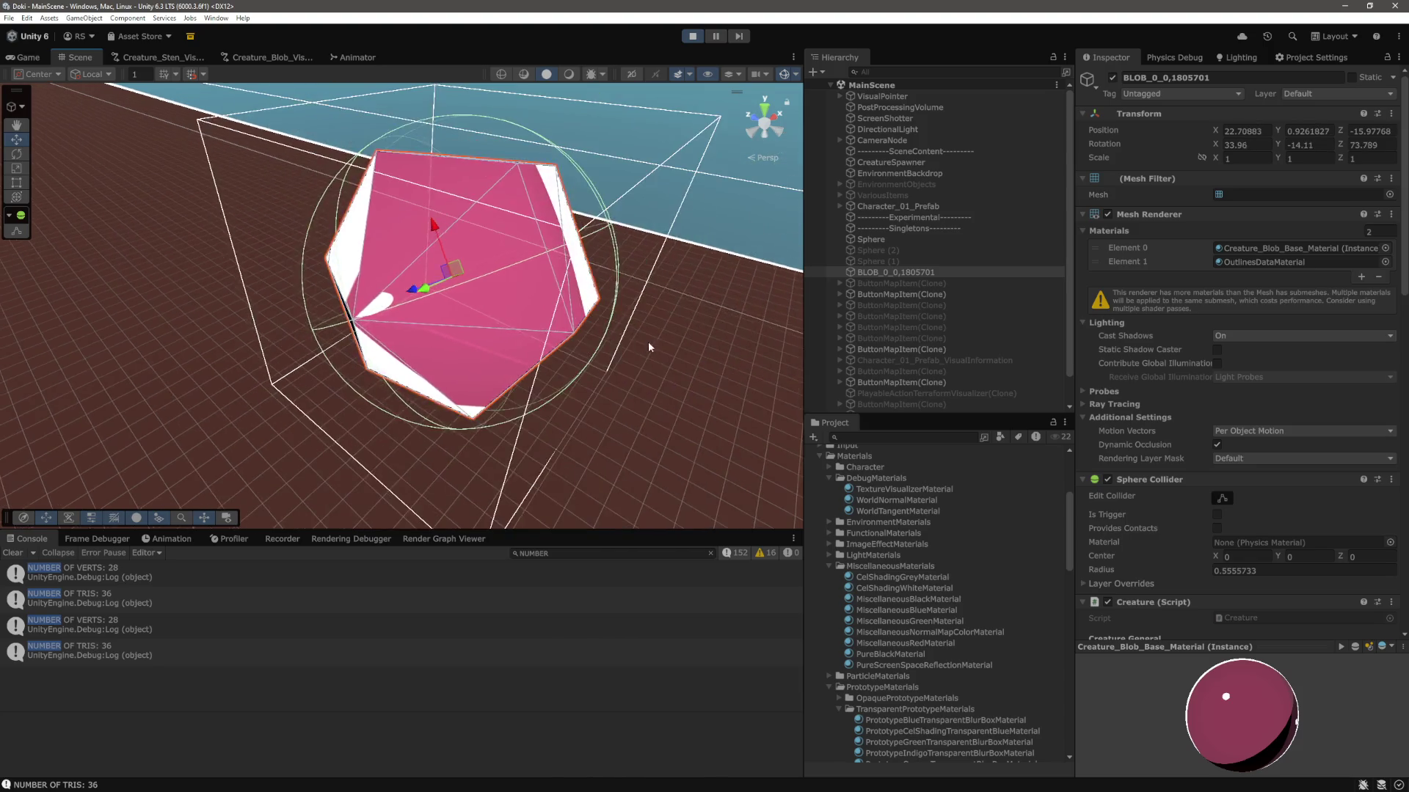
scroll(483, 337, up, 3)
mouse_move(483, 337)
mouse_down()
mouse_move(430, 346)
mouse_move(654, 315)
mouse_up()
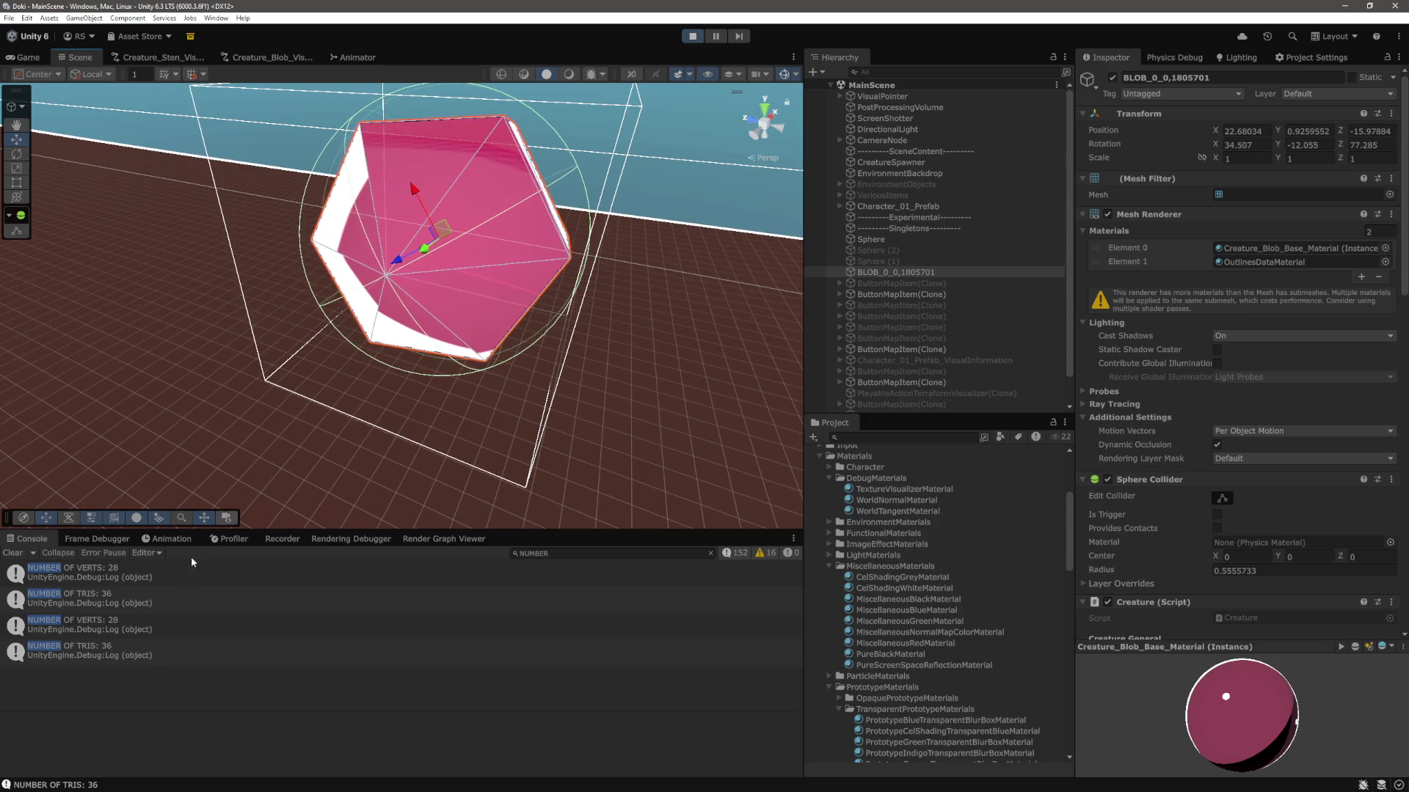
drag(392, 286, 368, 310)
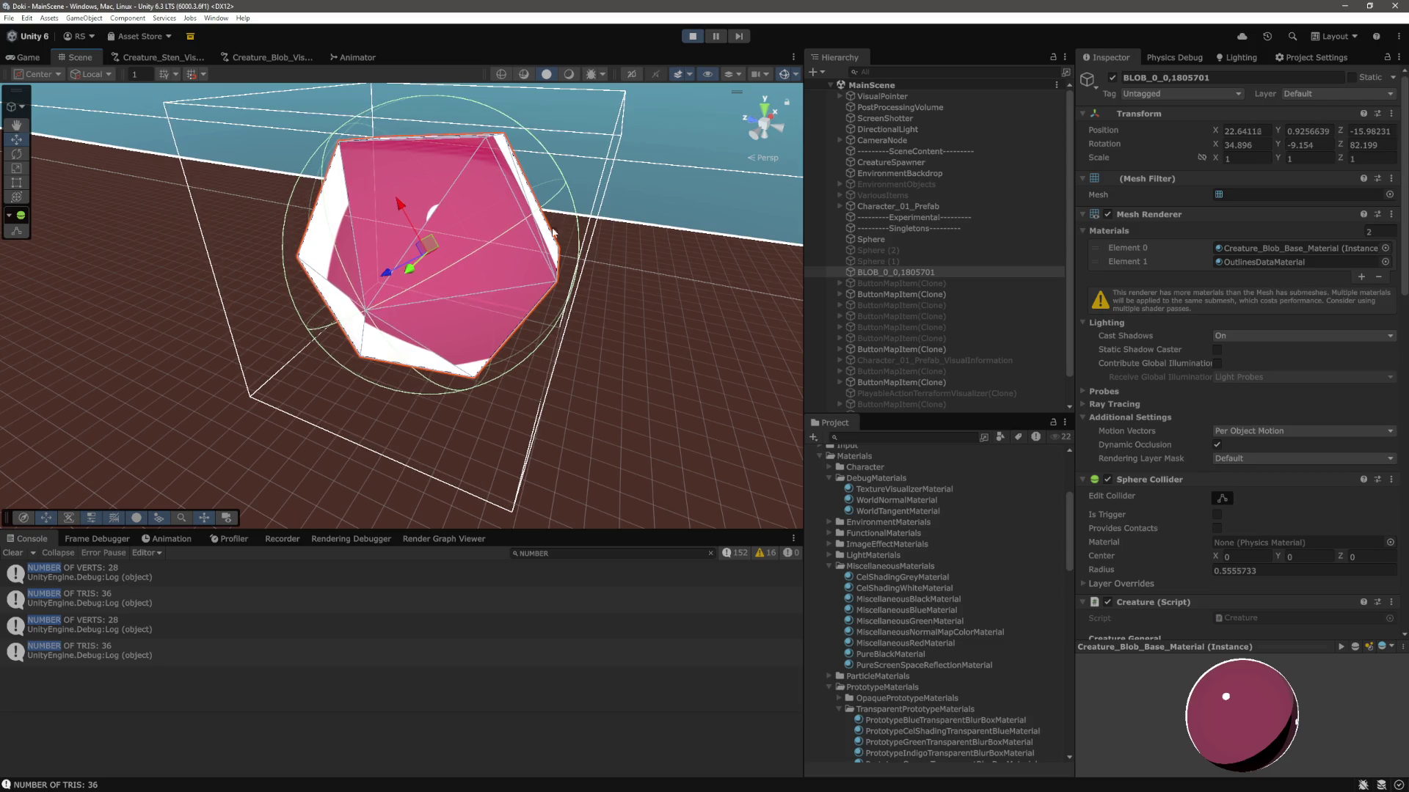
scroll(392, 279, up, 6)
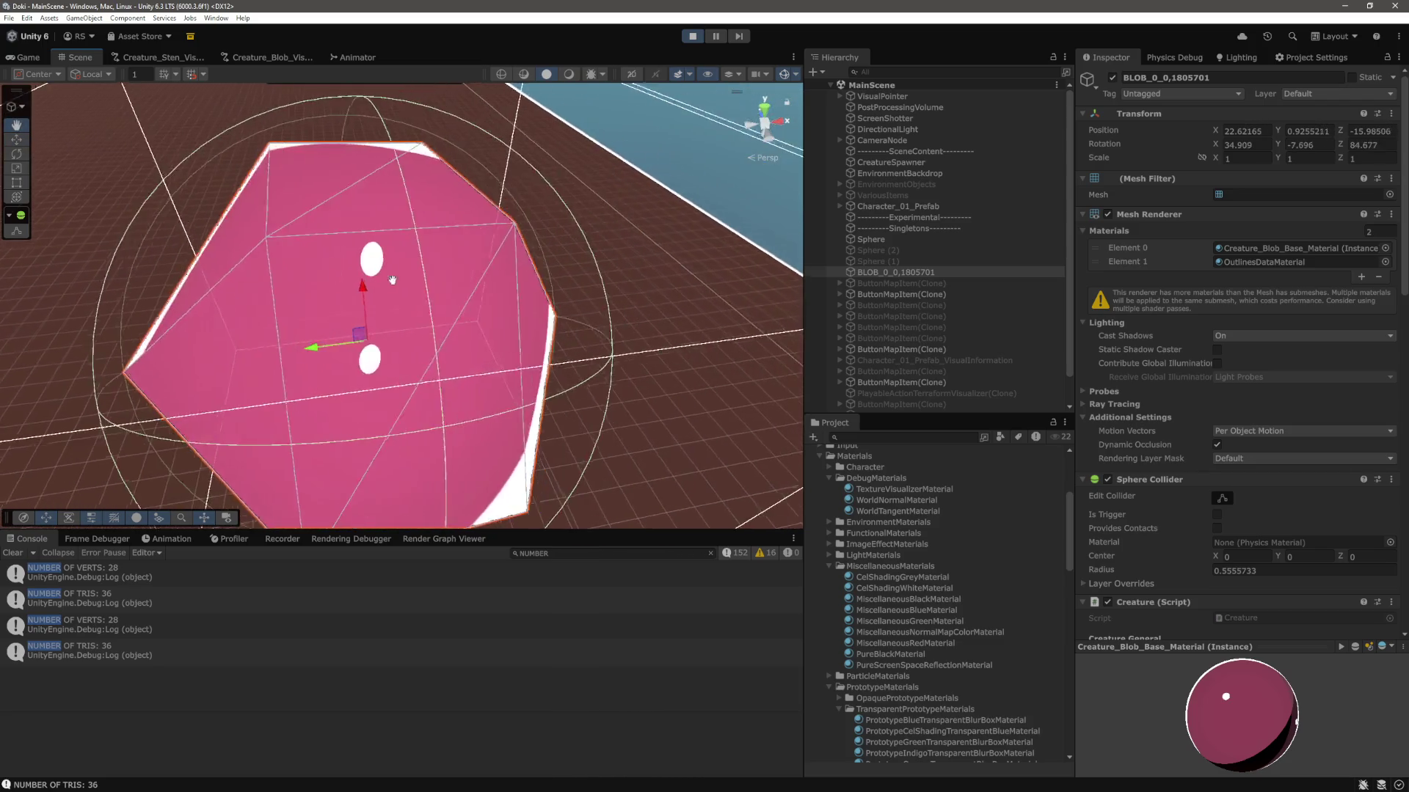
scroll(392, 279, down, 5)
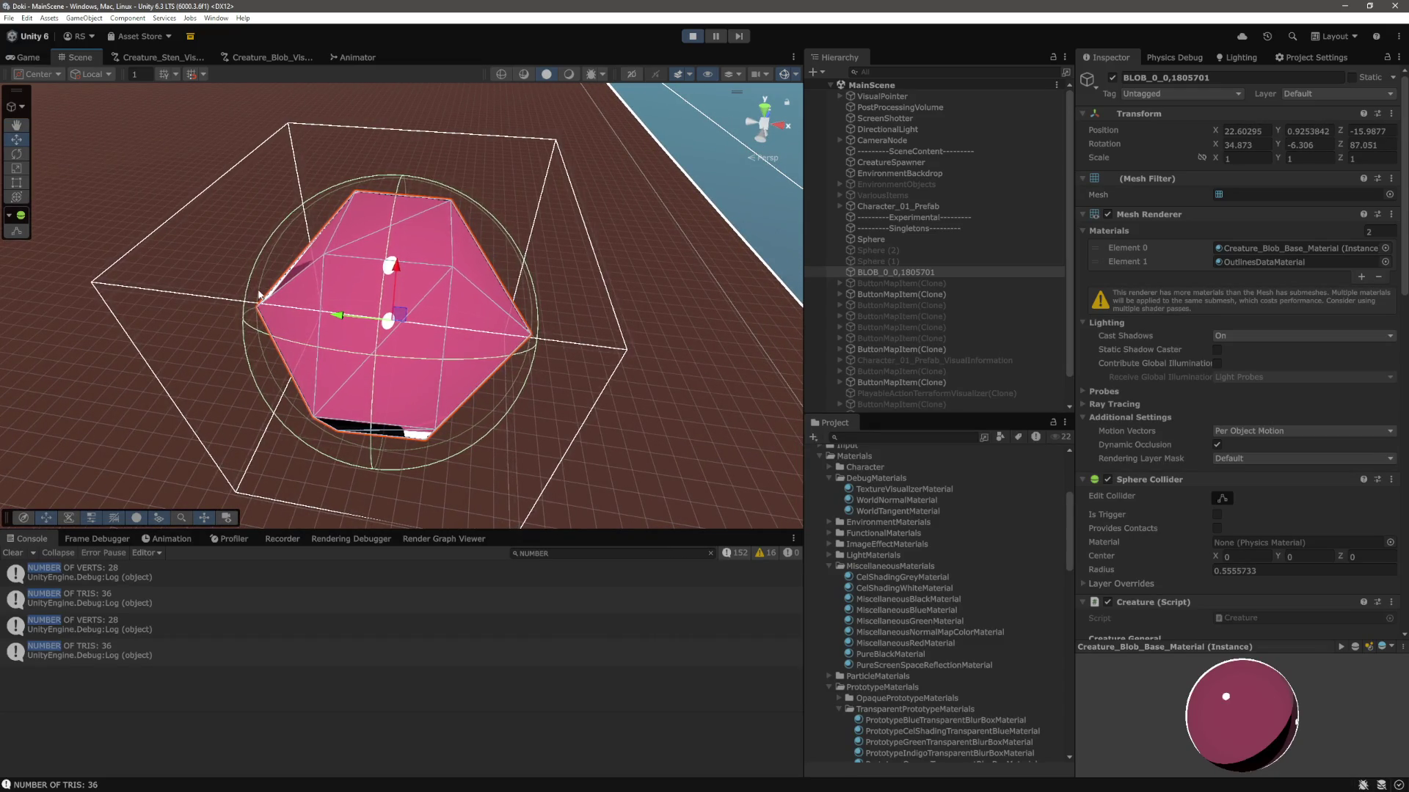
scroll(446, 267, up, 2)
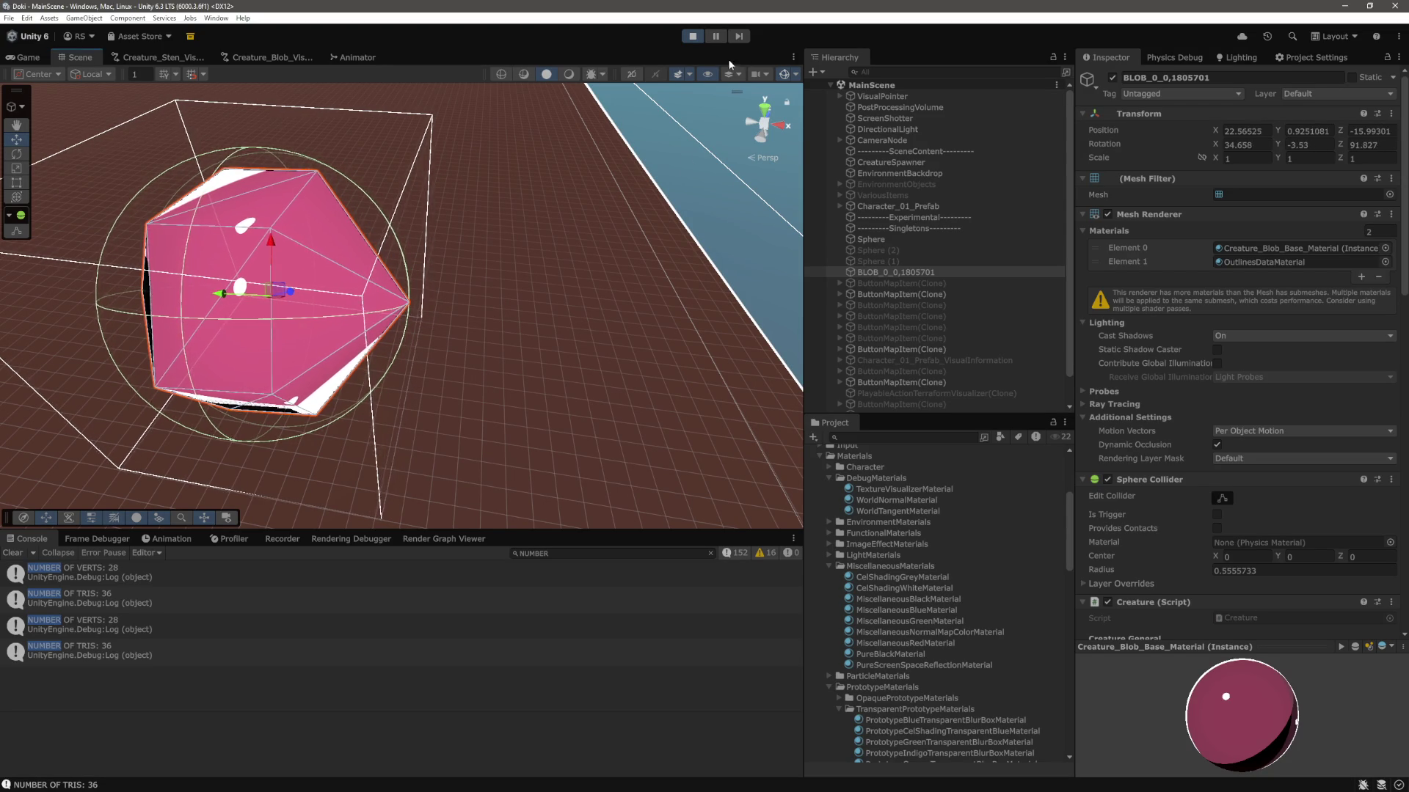
Stop play mode and glance at the code editor before returning to Unity.
click(693, 38)
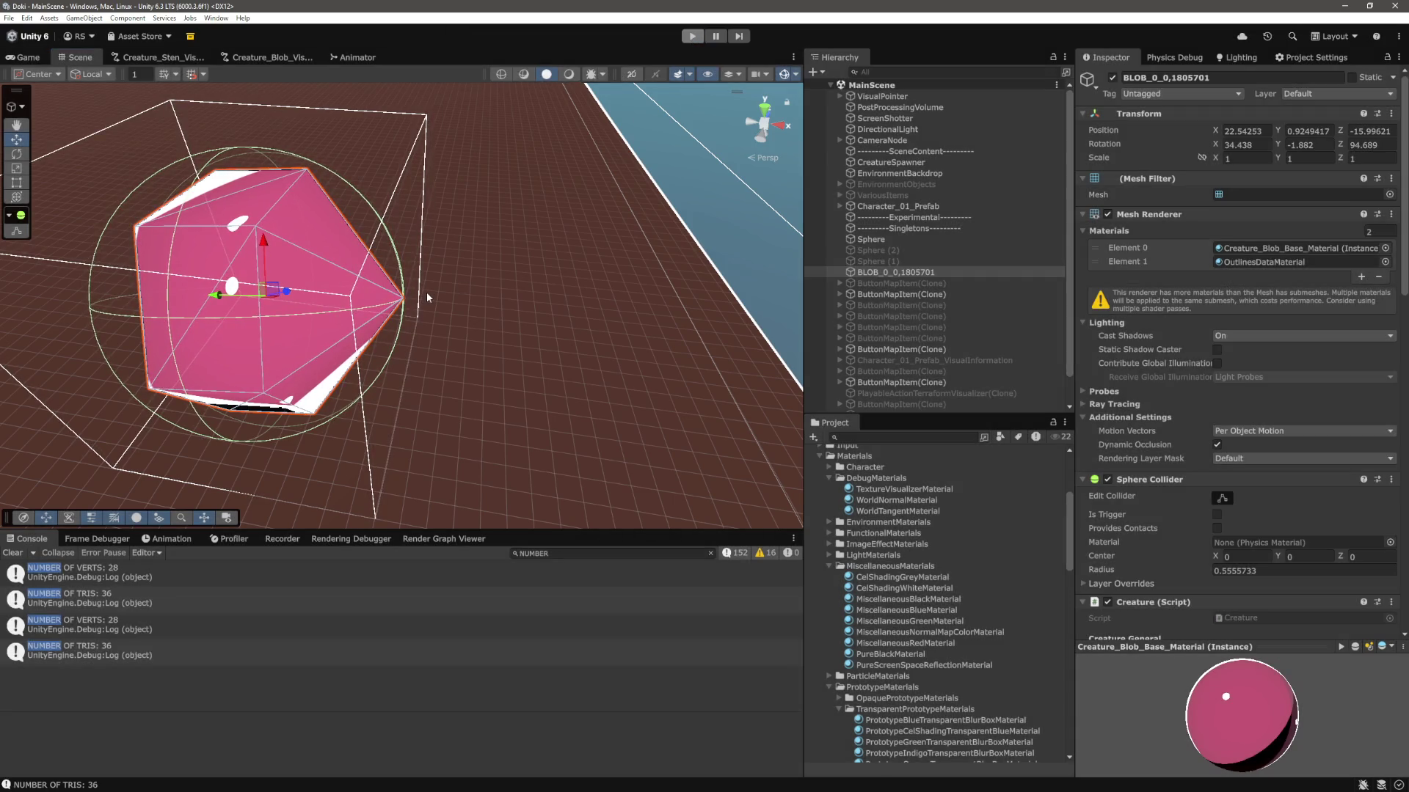
key(alt+Tab)
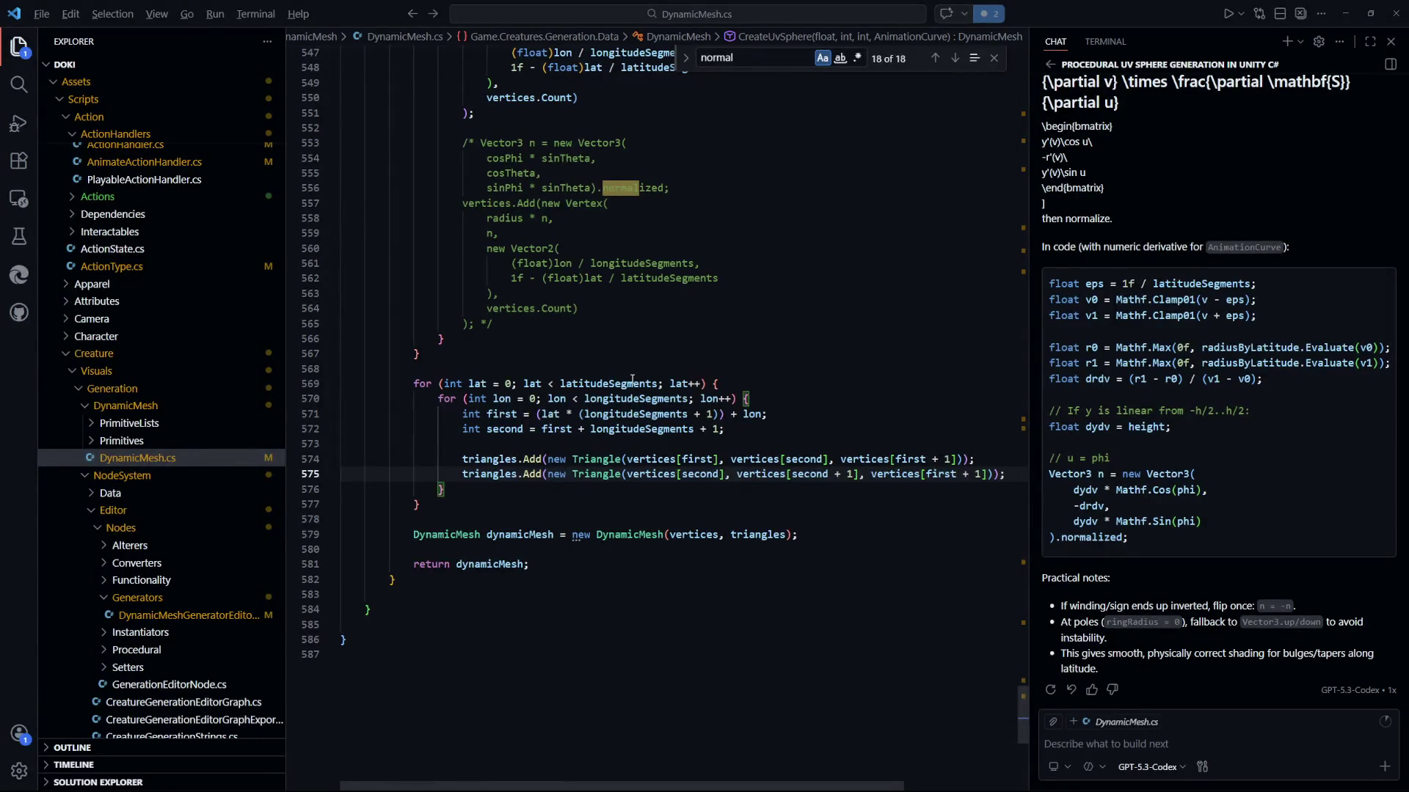
key(alt+Tab)
Open the Uv Sphere Animation Curve and set its first key's value to 0.5.
click(247, 56)
click(410, 309)
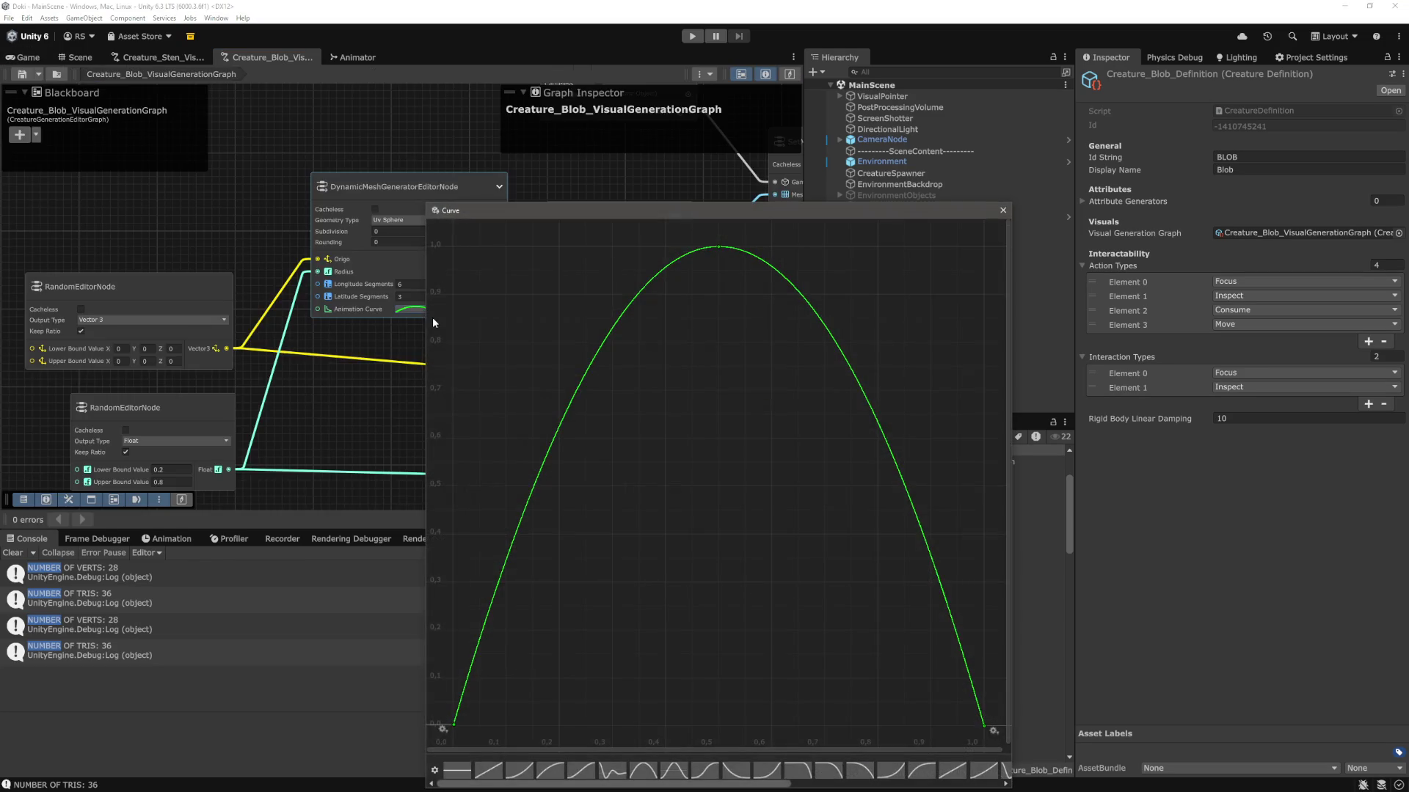
right_click(455, 726)
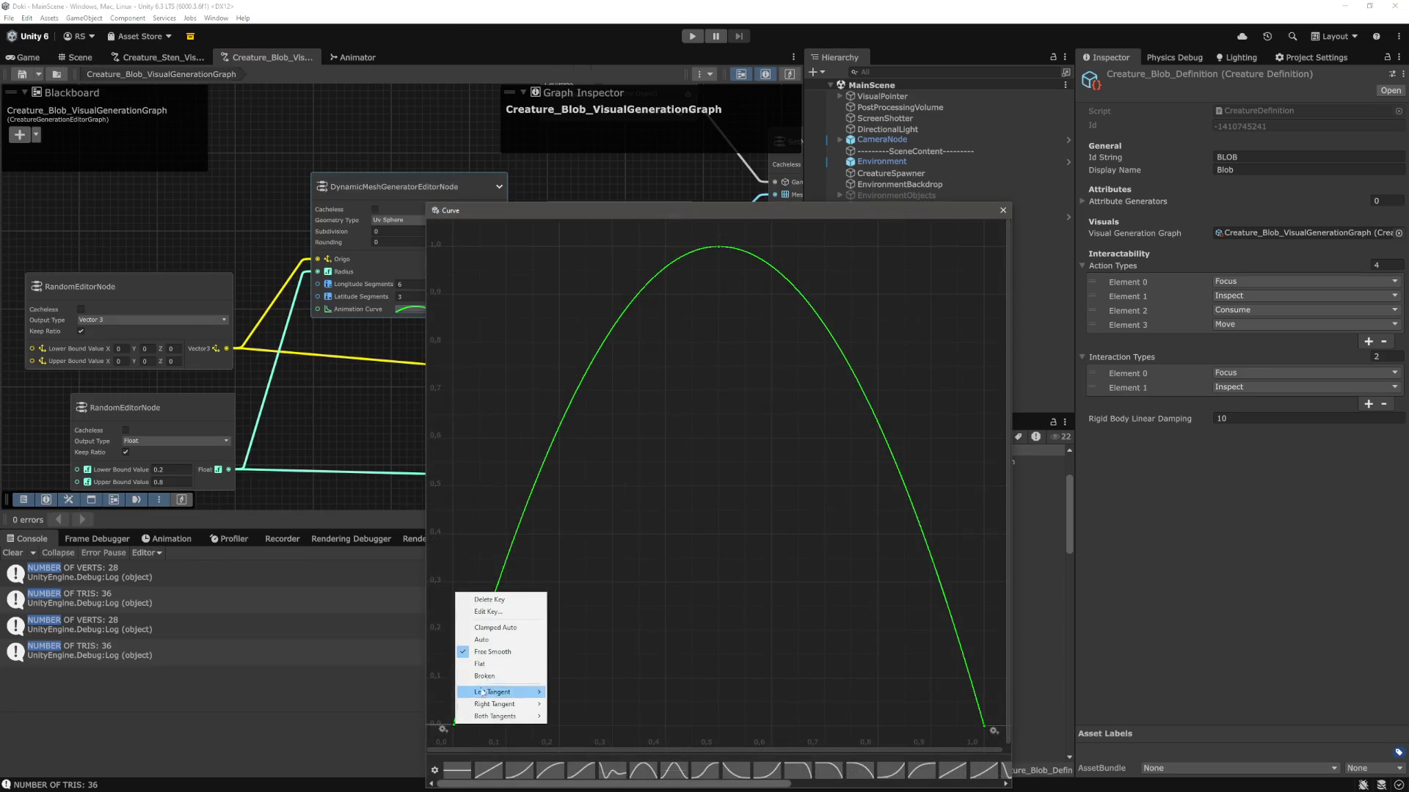
click(525, 611)
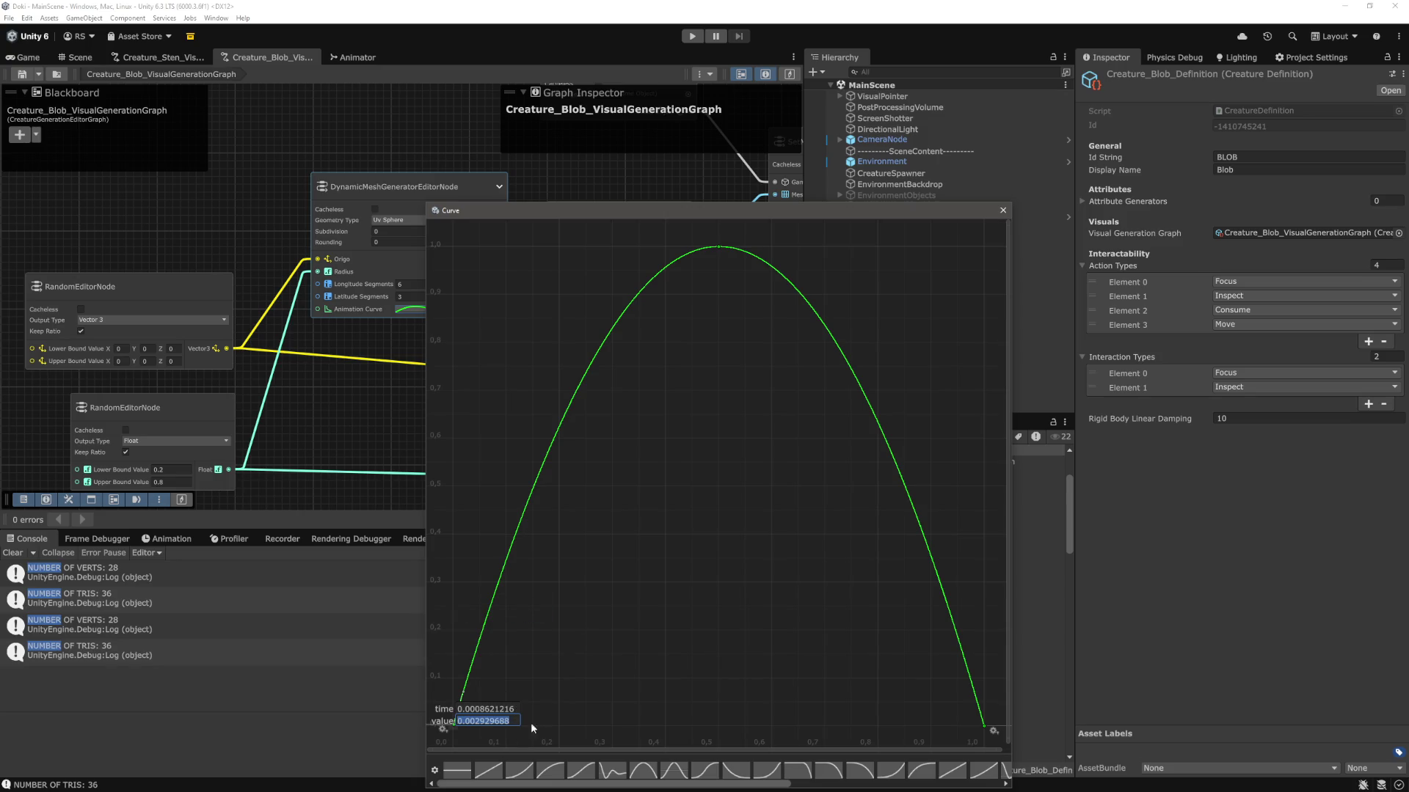
text(0.5)
key(Return)
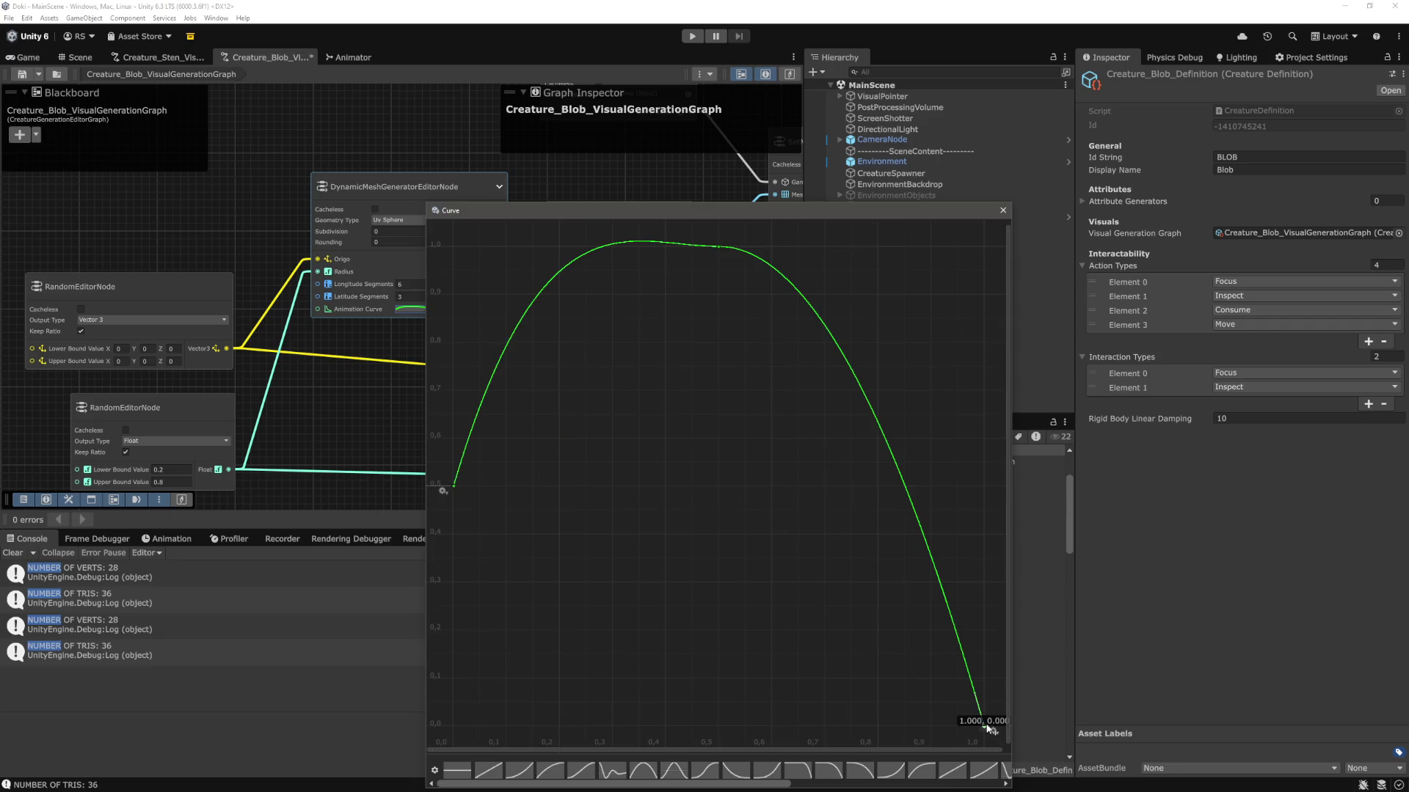
Set the last key's value to 0.5, recheck the first key, and close the curve editor.
right_click(985, 727)
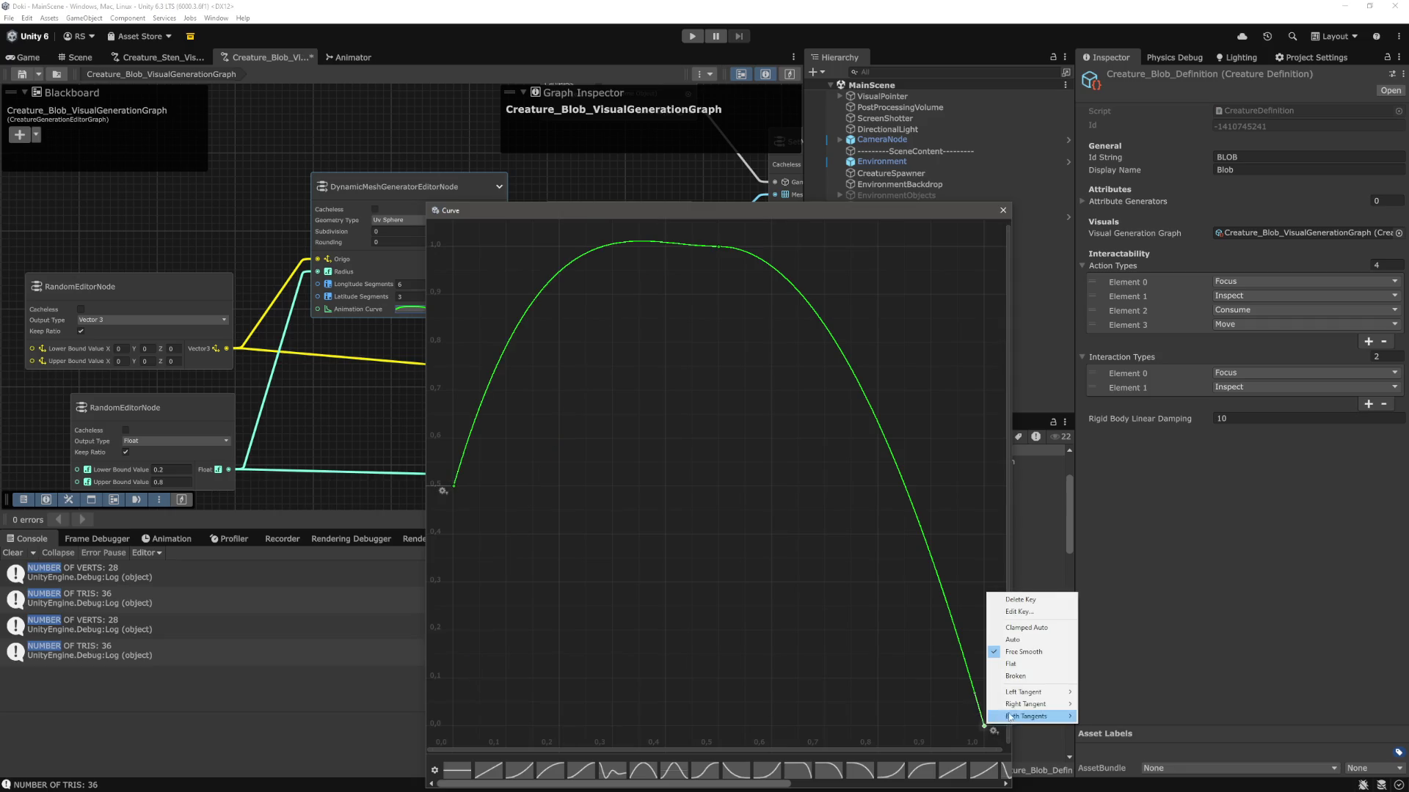
click(1030, 615)
text(0.5)
key(Return)
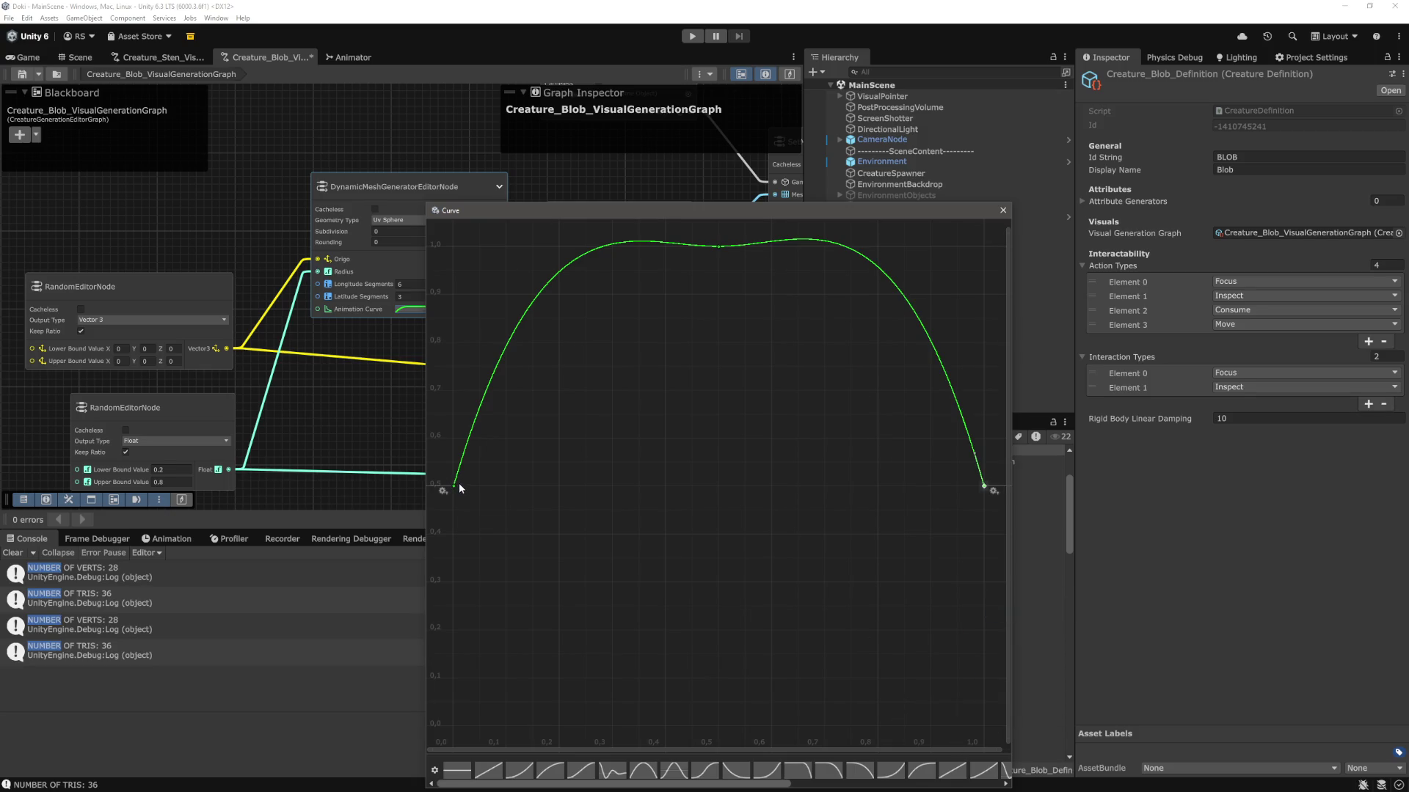
right_click(455, 488)
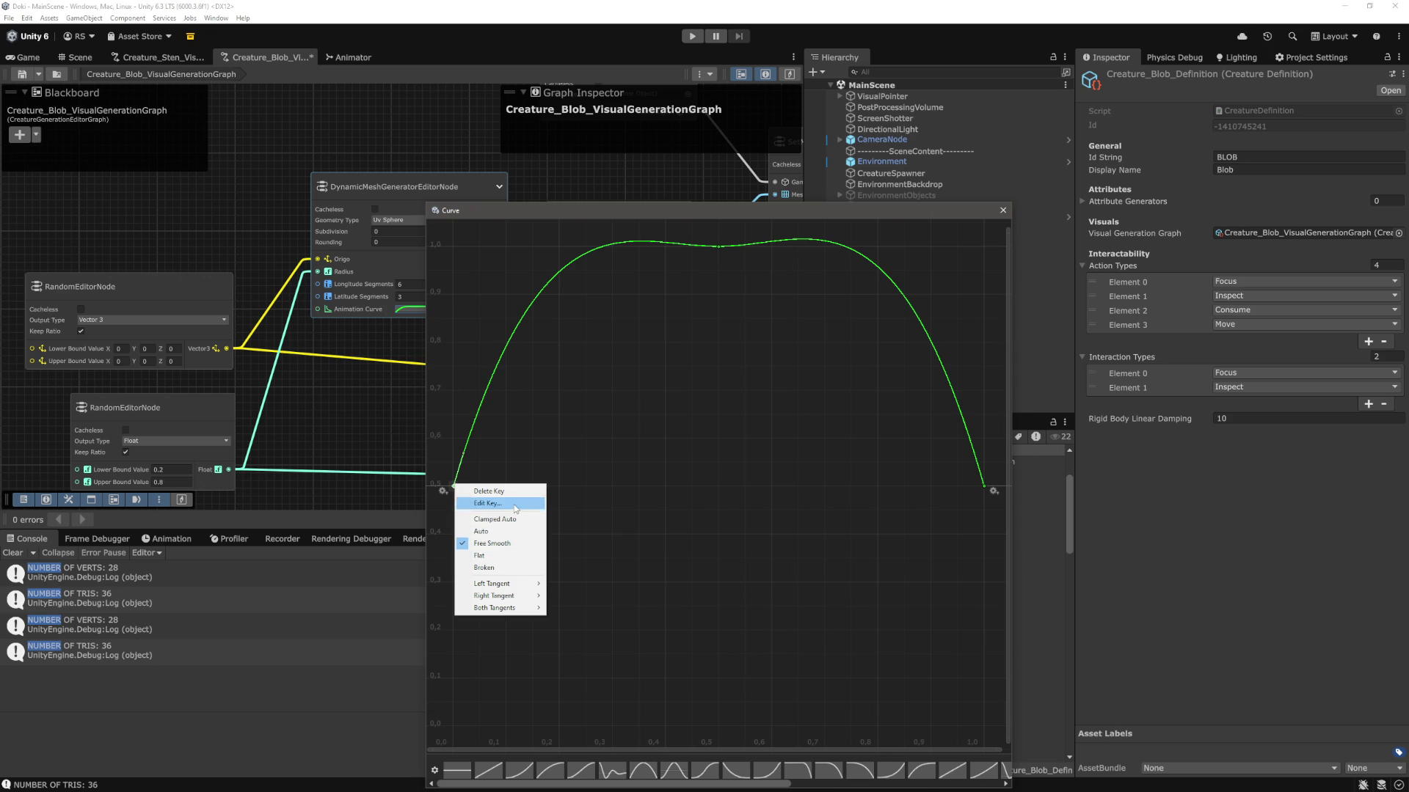
click(488, 503)
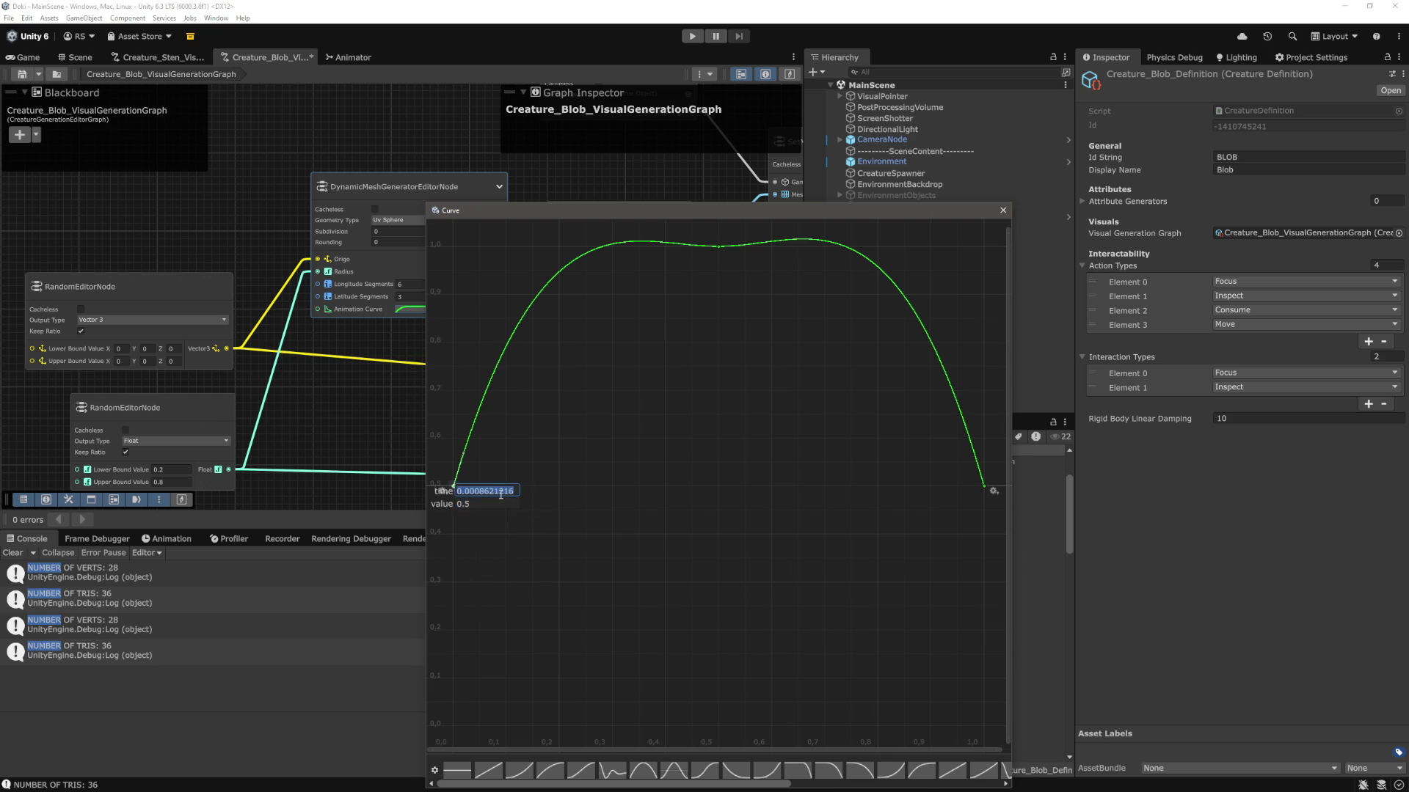
text(0)
key(Return)
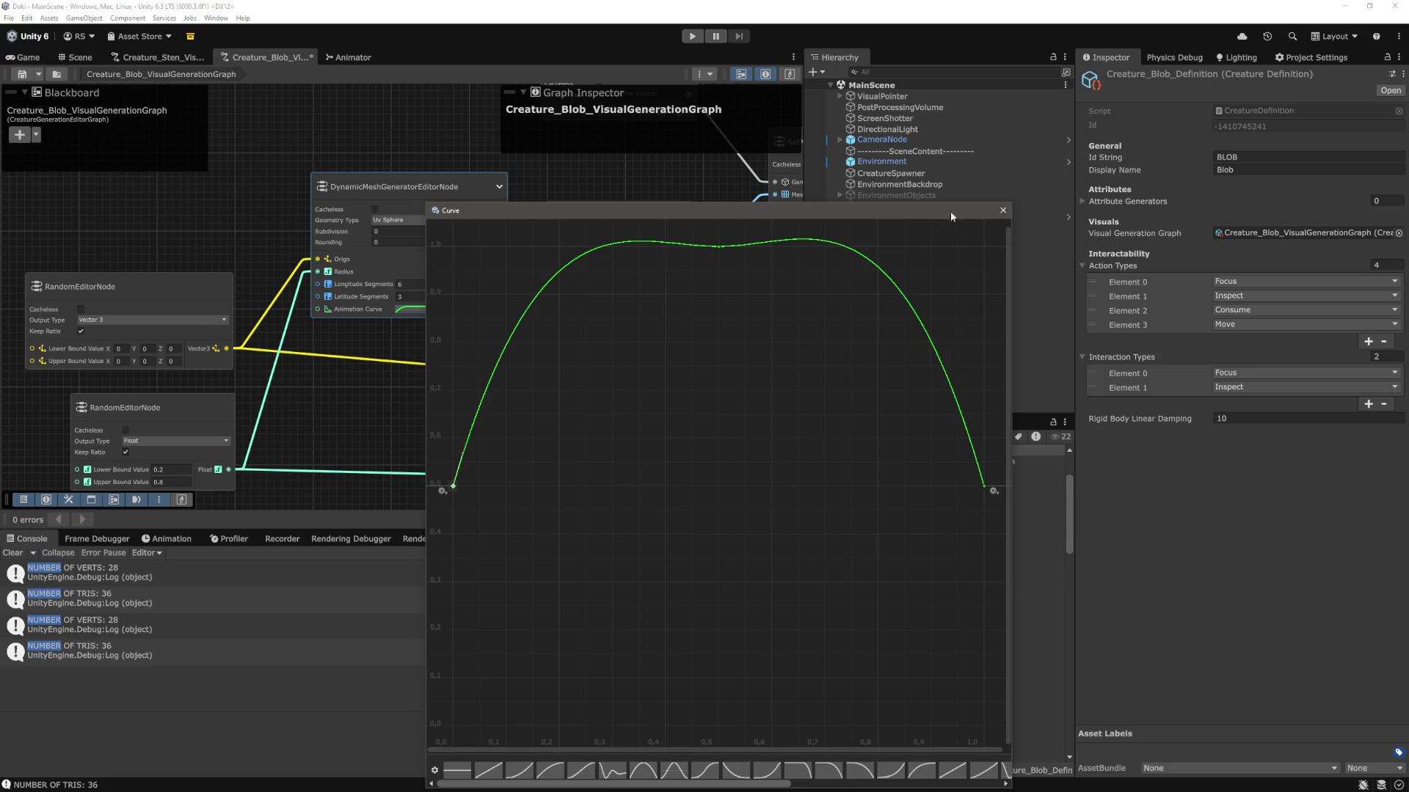
click(1001, 215)
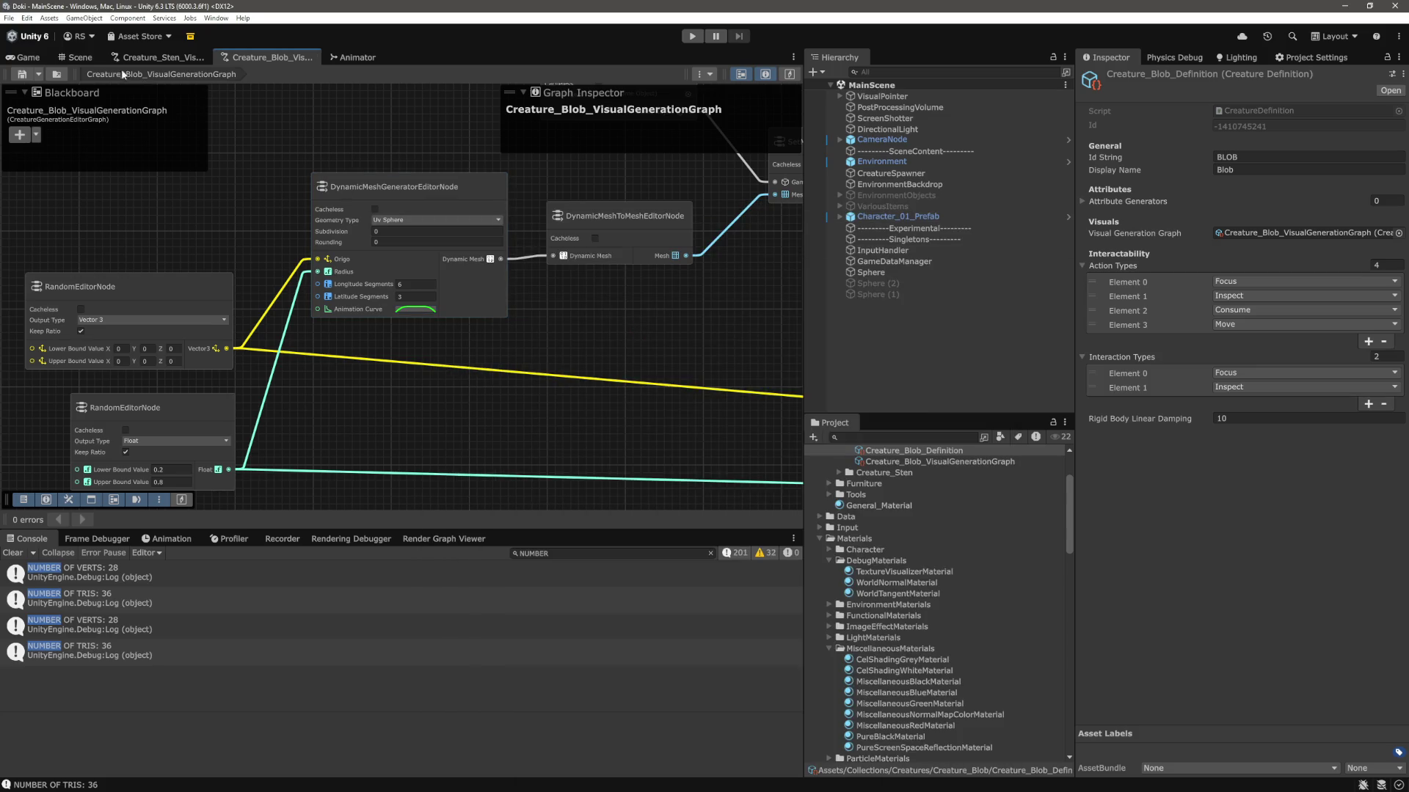
Enter play mode from the Game view, then select and frame the spawned blob BLOB_0_0,9773847.
click(29, 58)
click(694, 35)
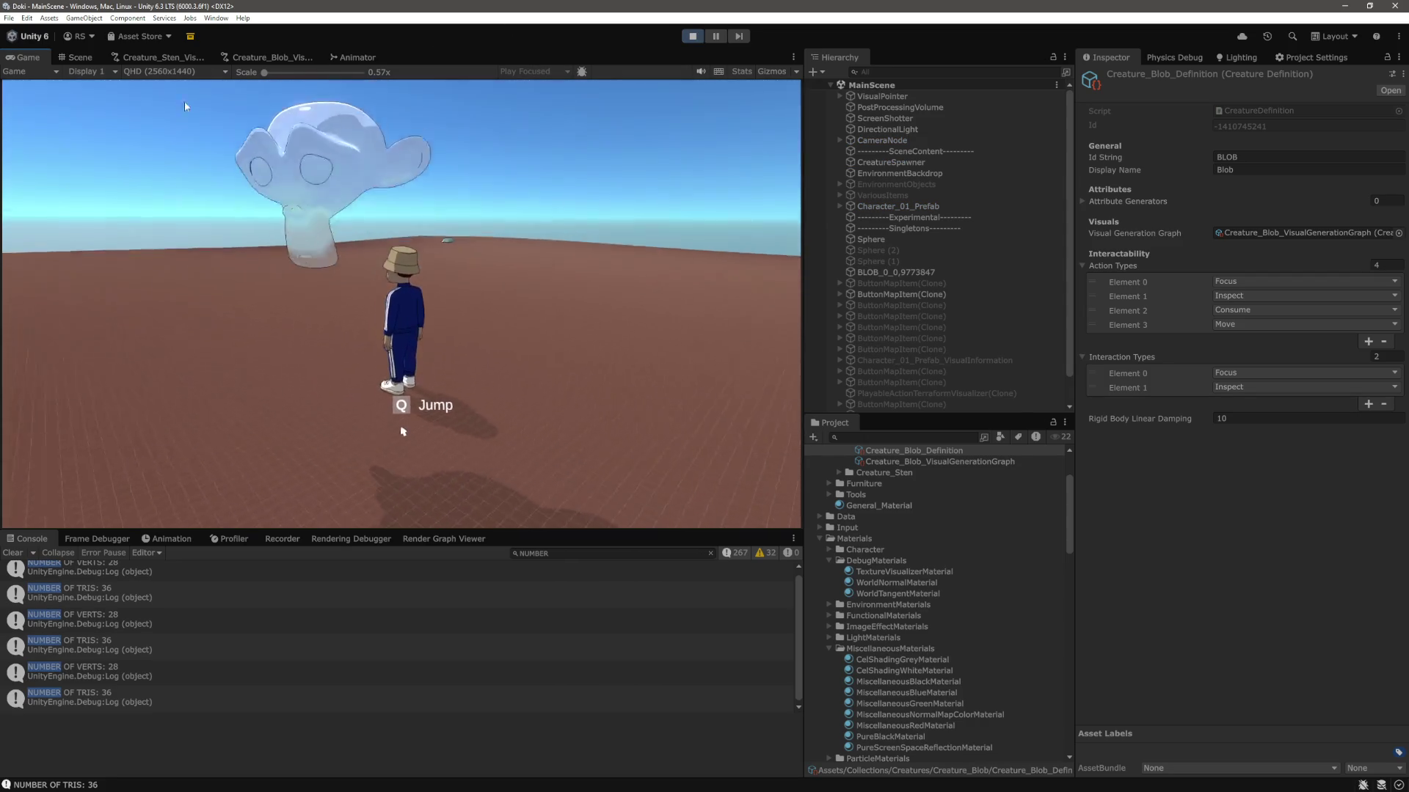
click(450, 311)
key(f)
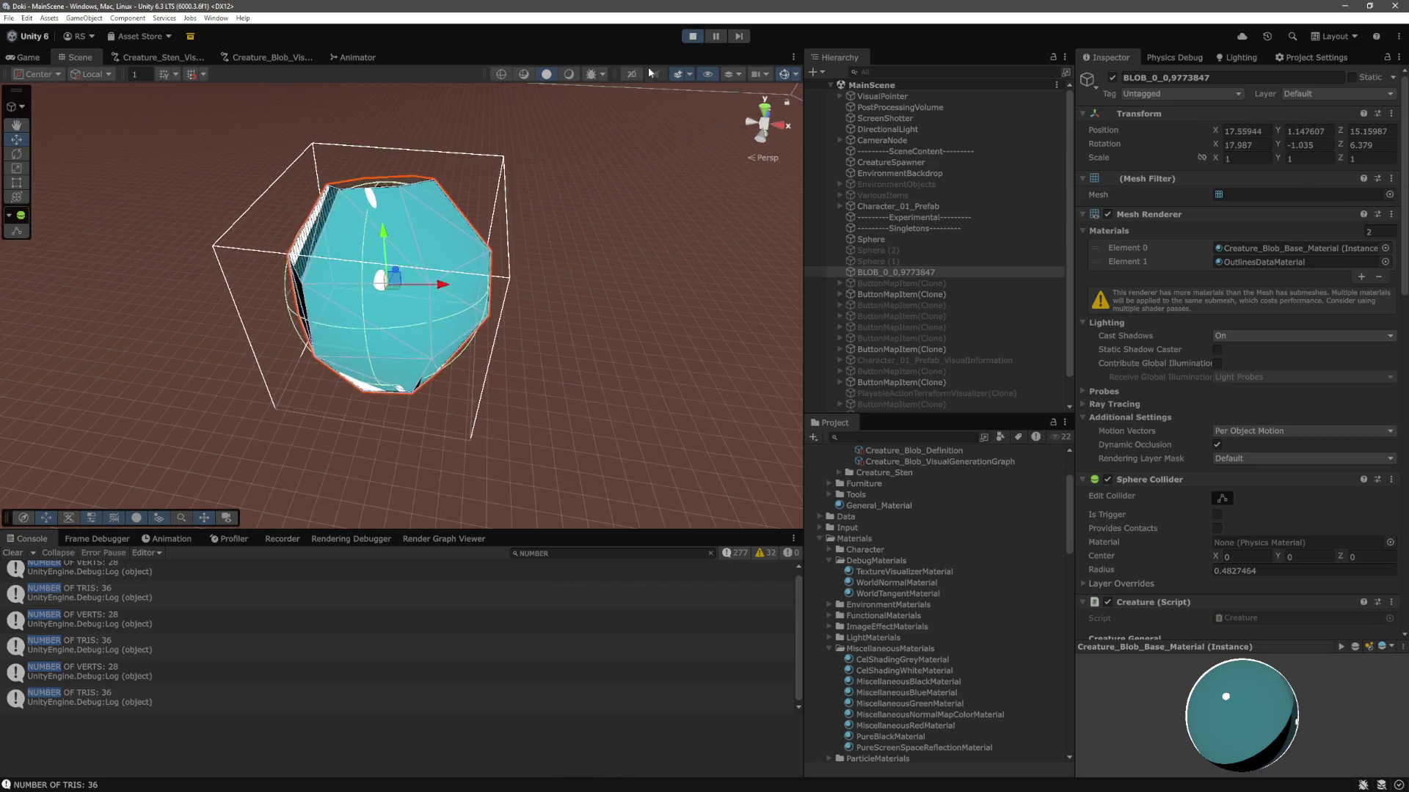
Orbit around the blob in the Scene view to inspect its faceted, patchy white shading, then stop play mode.
key(ctrl+2)
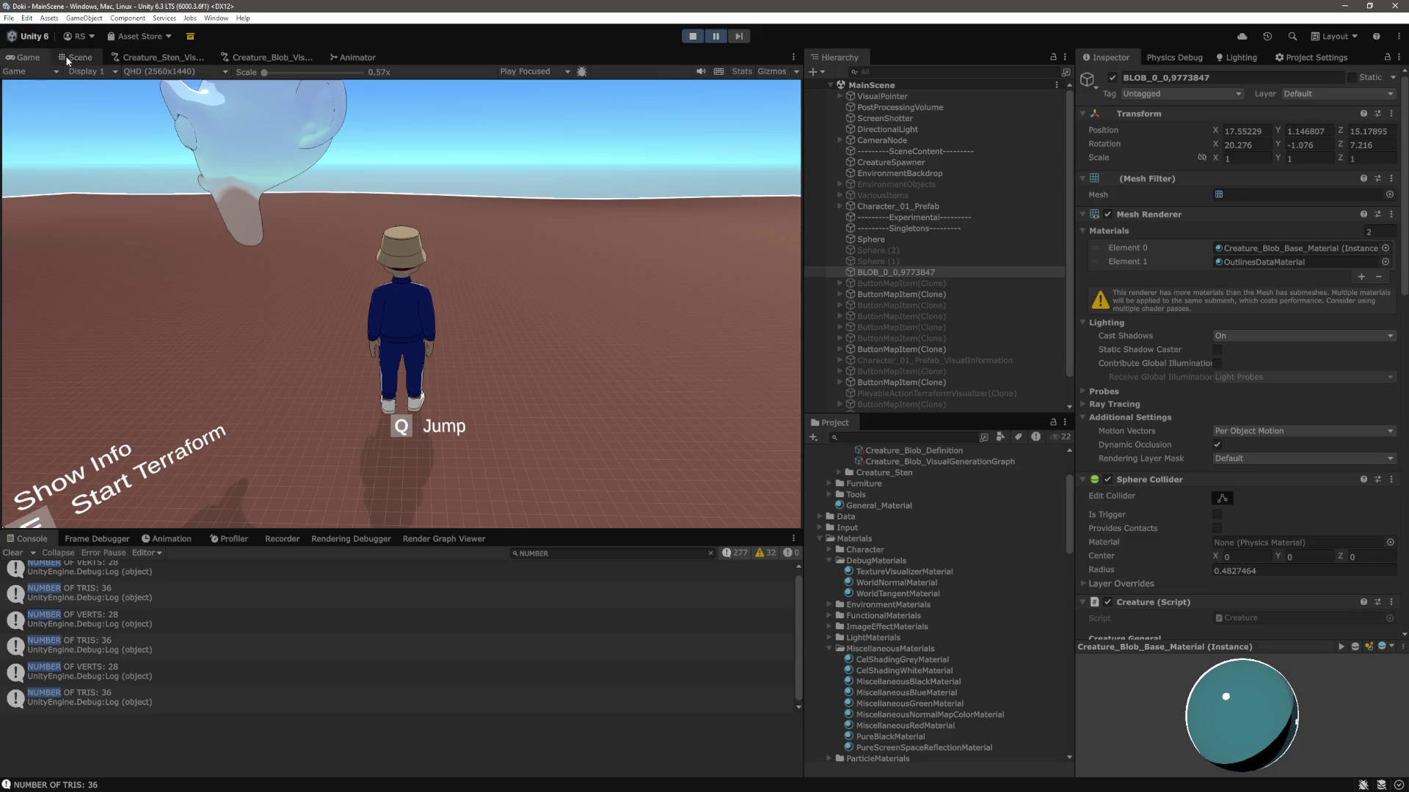
click(70, 56)
mouse_move(398, 244)
mouse_down()
mouse_move(477, 278)
mouse_move(544, 279)
mouse_move(520, 97)
mouse_up()
scroll(519, 250, up, 3)
mouse_move(517, 398)
mouse_down()
mouse_move(636, 318)
mouse_move(461, 297)
mouse_move(494, 314)
mouse_move(546, 405)
mouse_move(503, 323)
mouse_move(536, 421)
mouse_move(513, 352)
mouse_move(493, 371)
mouse_move(691, 251)
mouse_move(498, 406)
mouse_move(645, 314)
mouse_move(649, 345)
mouse_move(635, 290)
mouse_move(541, 314)
mouse_move(548, 260)
mouse_move(571, 318)
mouse_move(606, 250)
mouse_move(554, 308)
mouse_move(473, 114)
mouse_up()
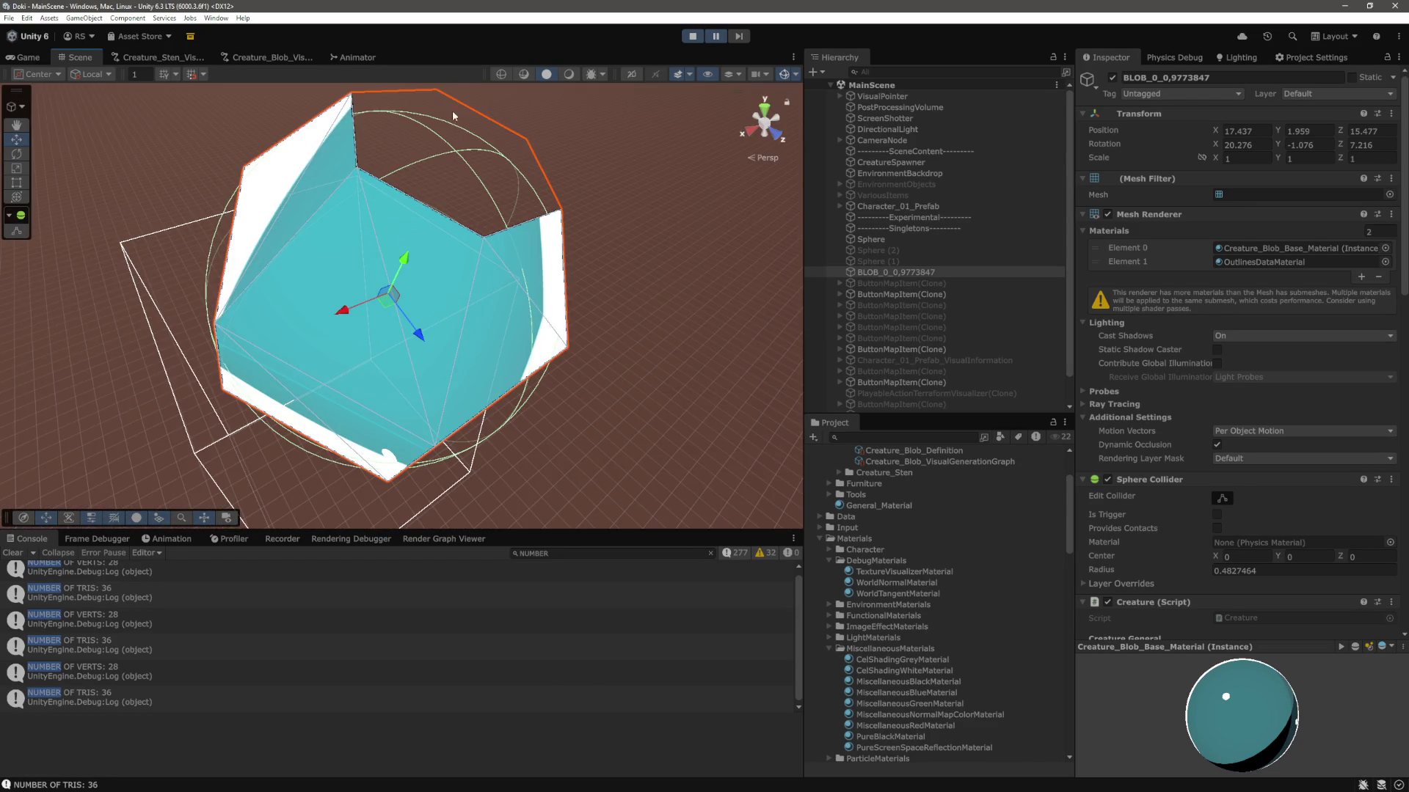
mouse_move(397, 172)
mouse_down()
mouse_move(389, 250)
mouse_move(551, 231)
mouse_move(355, 333)
mouse_move(302, 222)
mouse_move(504, 321)
mouse_move(406, 205)
mouse_move(482, 355)
mouse_move(600, 225)
mouse_up()
mouse_move(618, 287)
mouse_down()
mouse_move(548, 235)
mouse_move(639, 236)
mouse_move(389, 311)
mouse_up()
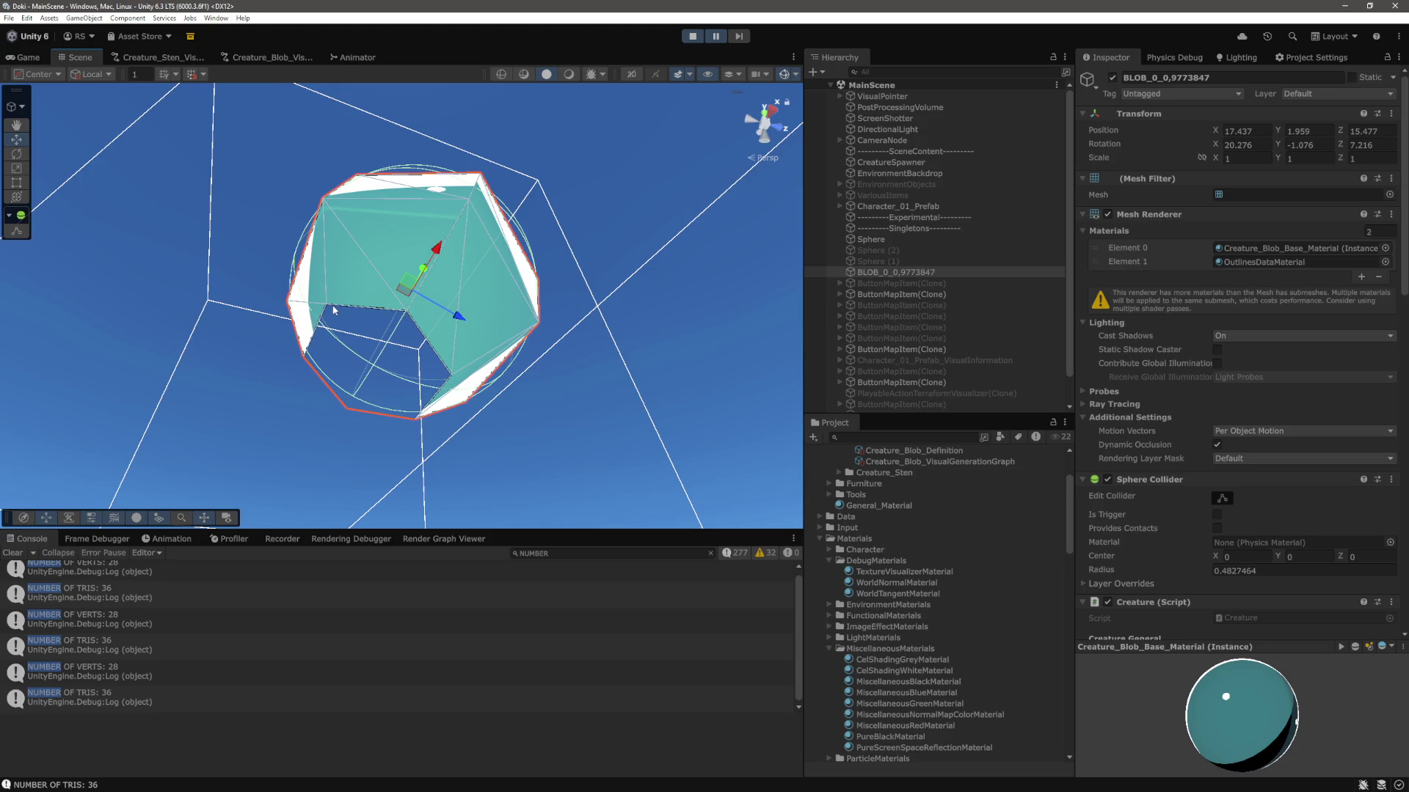
mouse_move(393, 355)
mouse_down()
mouse_move(365, 387)
mouse_move(380, 399)
mouse_move(362, 217)
mouse_up()
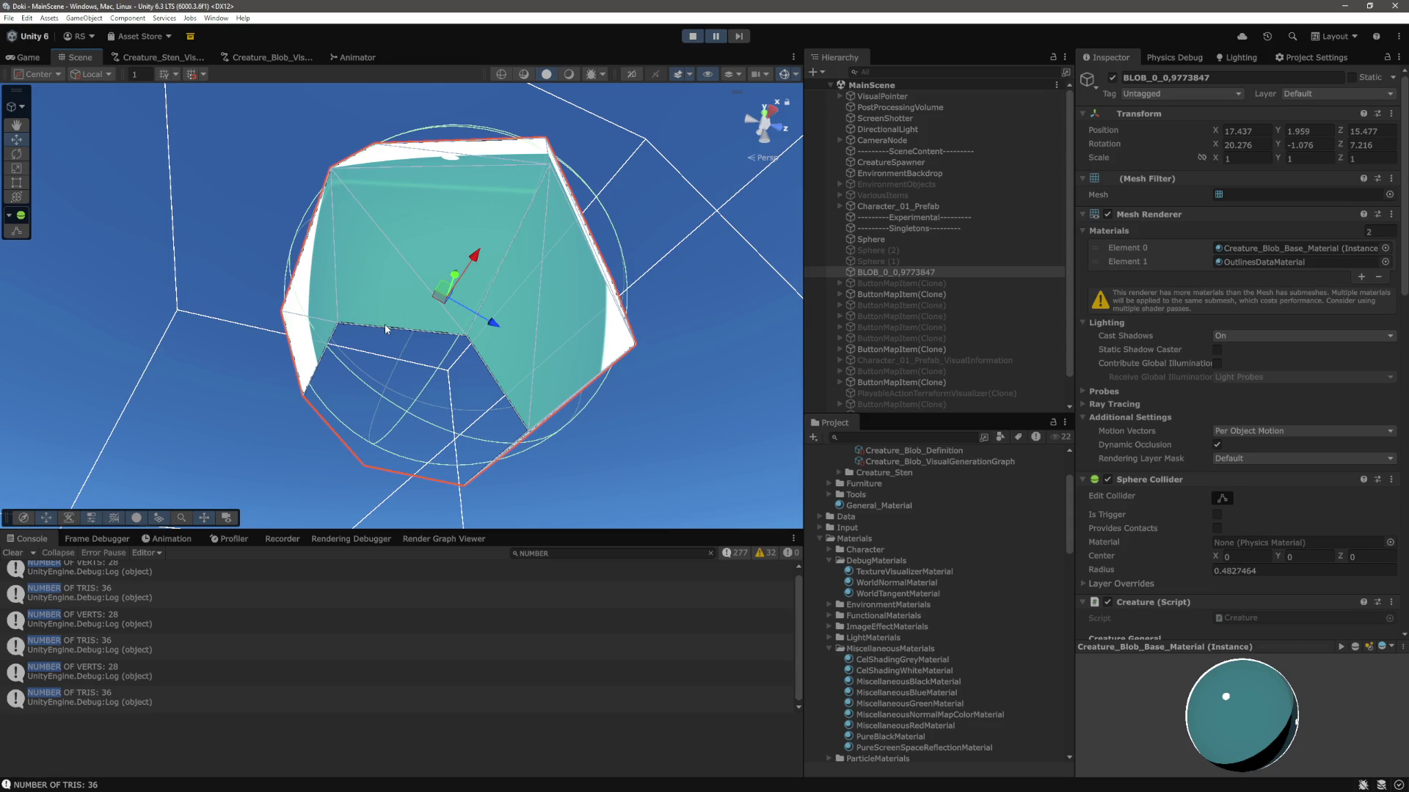
mouse_move(384, 324)
mouse_down()
mouse_move(616, 321)
mouse_move(568, 315)
mouse_up()
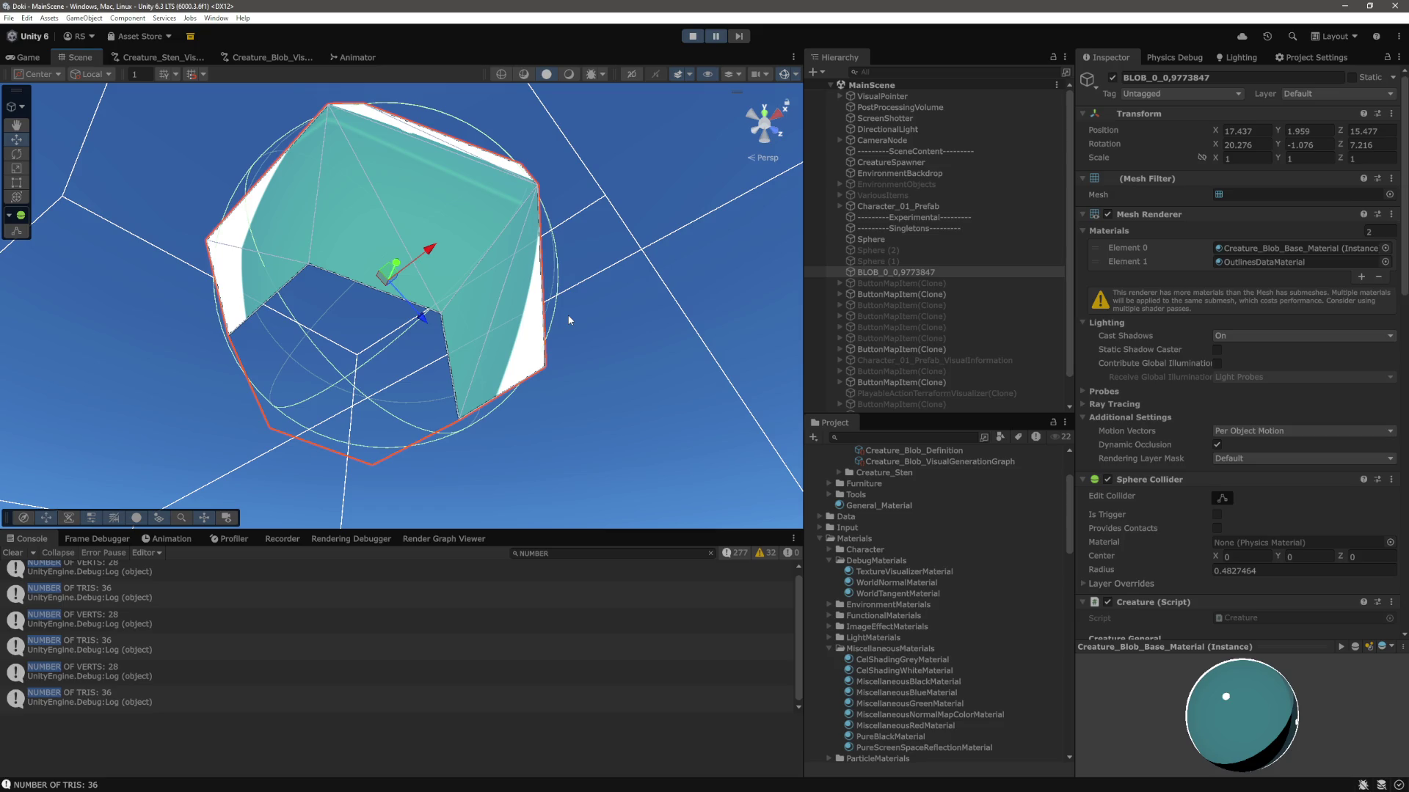
mouse_move(569, 320)
mouse_down()
mouse_move(564, 307)
mouse_move(554, 475)
mouse_up()
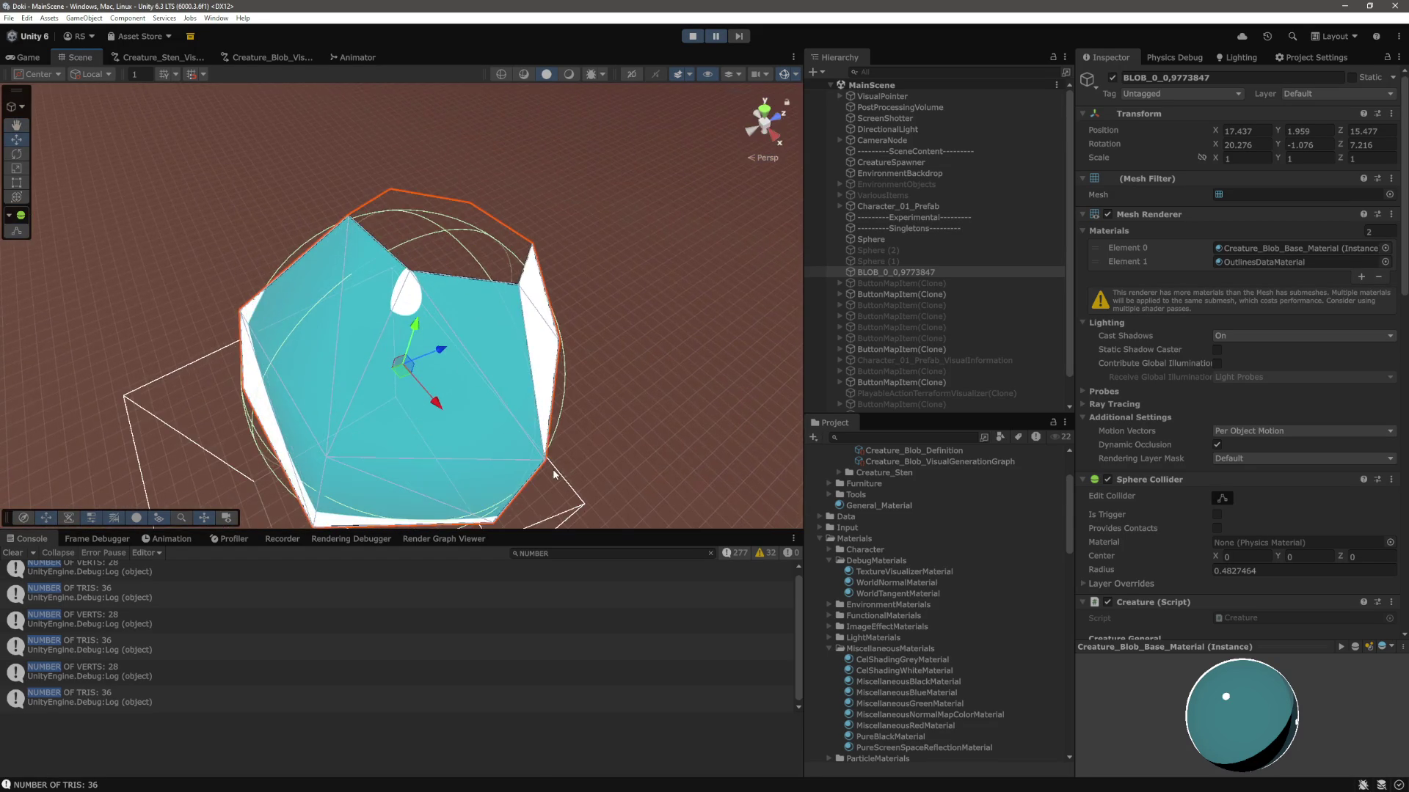
click(688, 40)
In DynamicMesh.cs, comment out the derivative normal block (lines 536–551) and uncomment the spherical block (553–565).
key(alt+Tab)
click(612, 354)
scroll(764, 485, up, 8)
scroll(764, 484, down, 2)
mouse_move(483, 361)
mouse_down()
mouse_move(440, 225)
mouse_move(452, 138)
mouse_up()
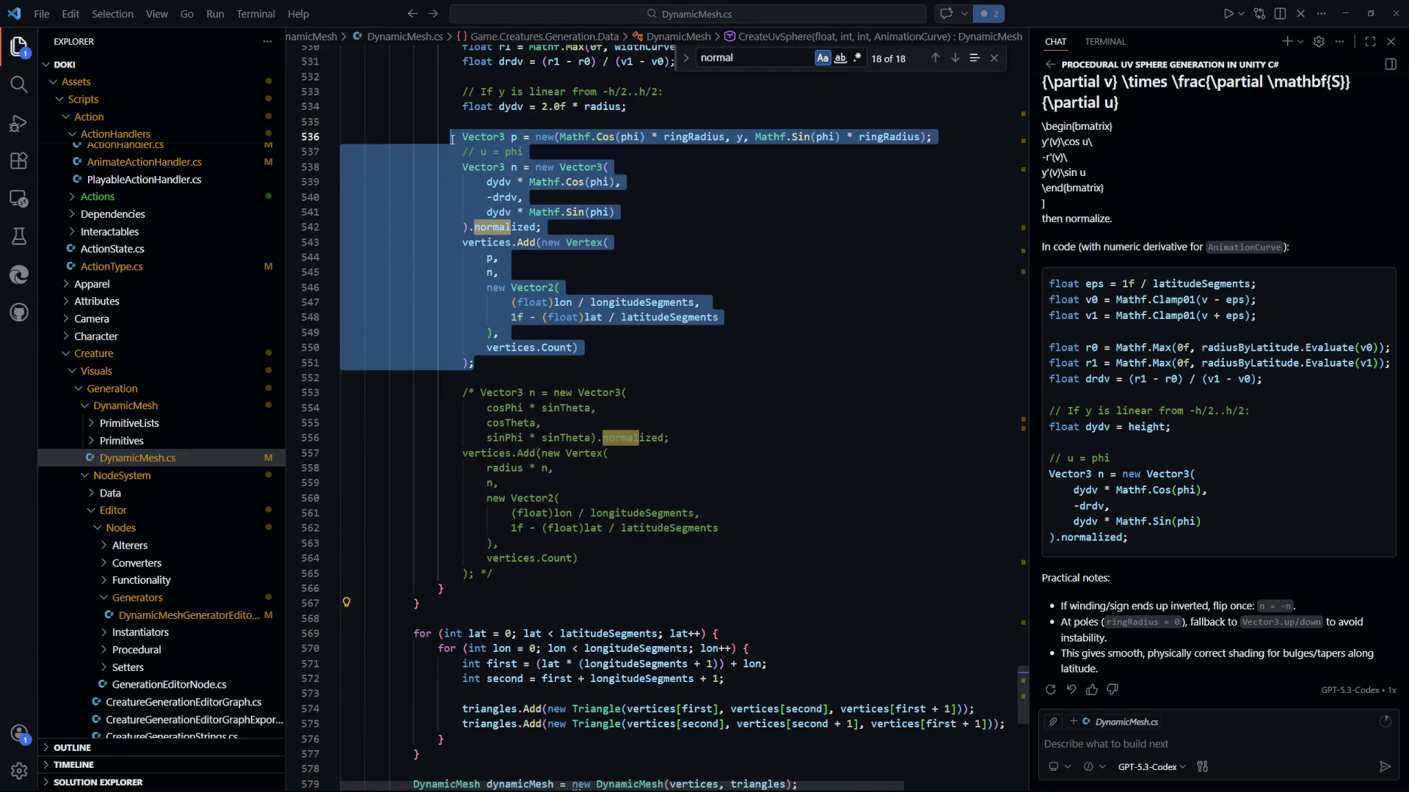
key(shift+alt+a)
mouse_move(493, 574)
mouse_down()
mouse_move(470, 568)
mouse_move(470, 398)
mouse_up()
key(shift+alt+a)
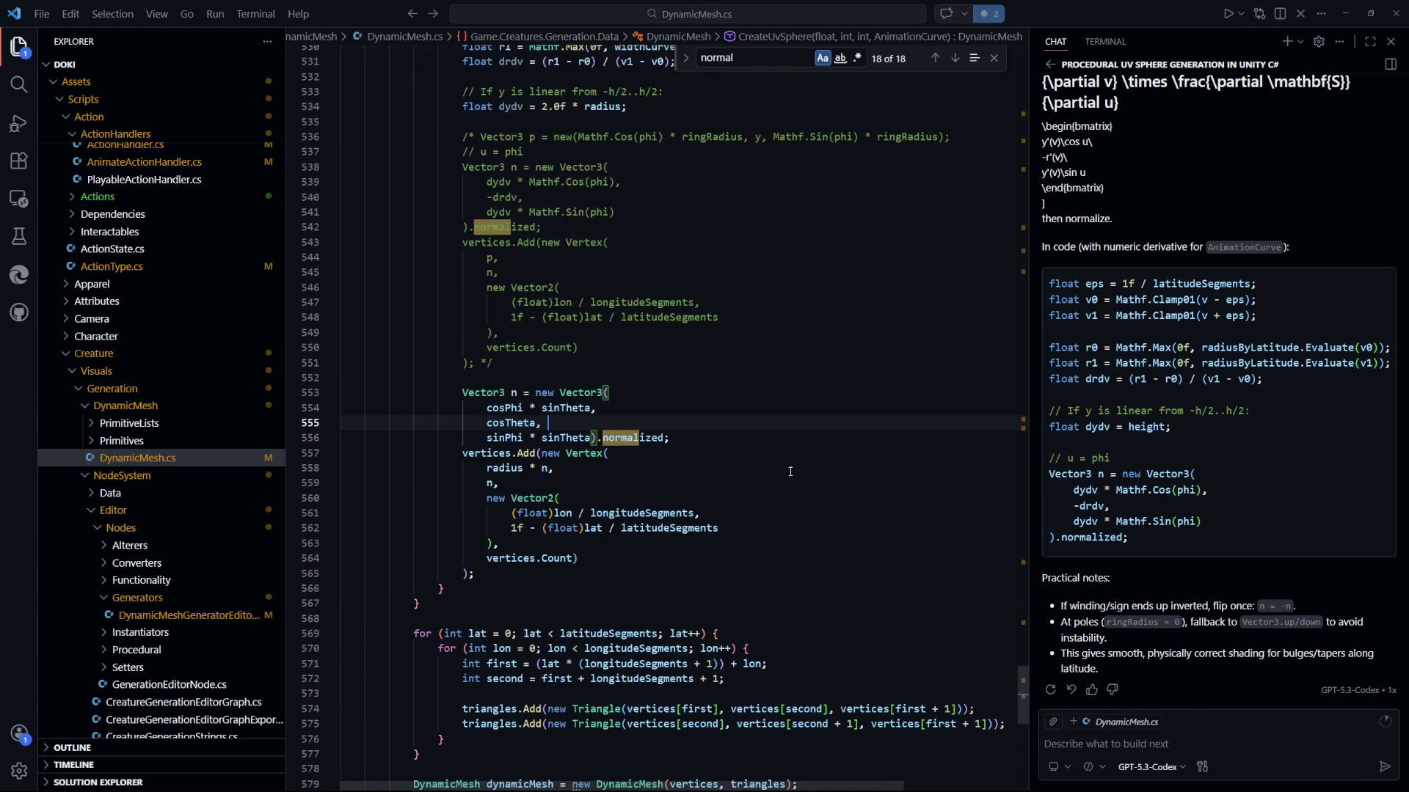
key(alt+Tab)
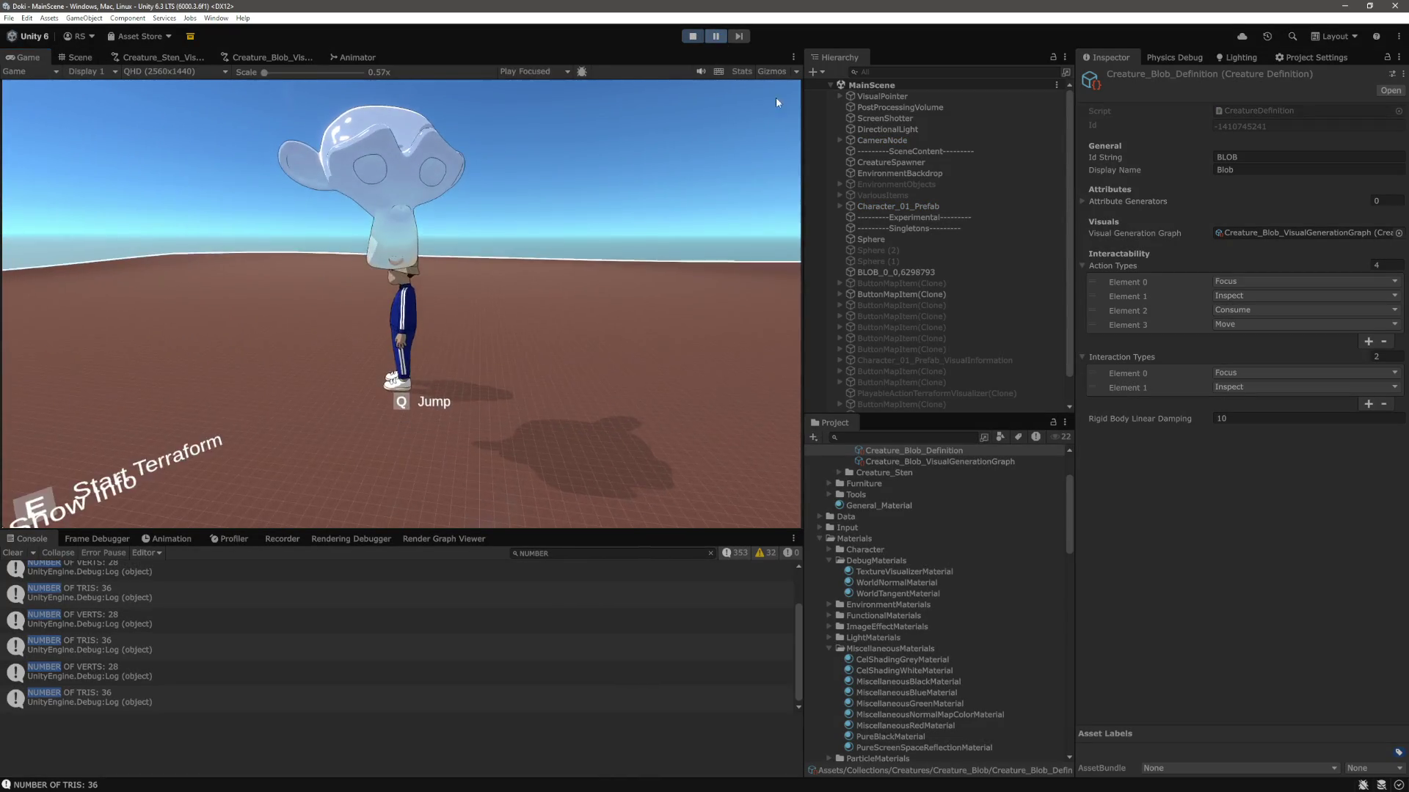
Select and frame the new blob BLOB_0_0,6298793, orbiting around it to examine its dark faceted patches.
double_click(895, 272)
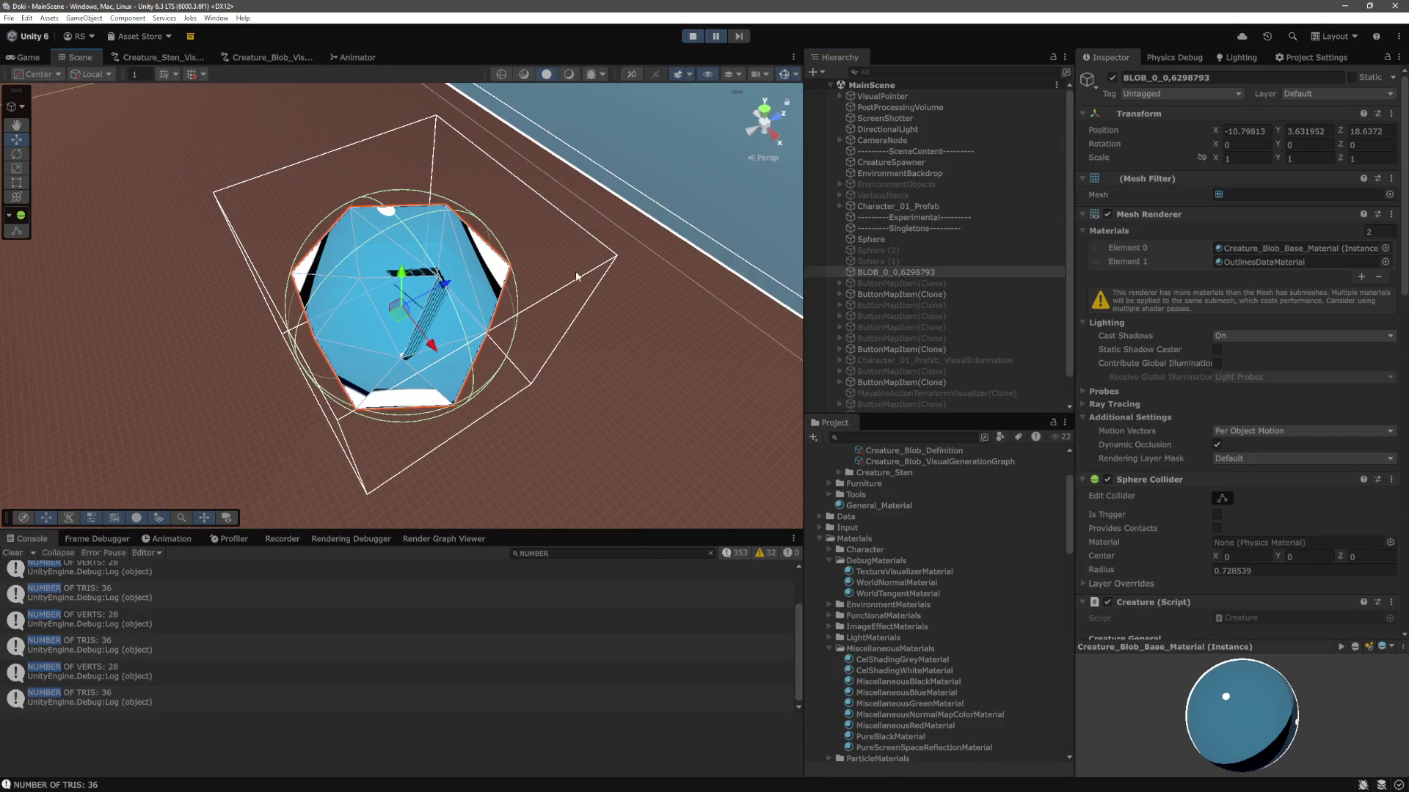
click(644, 224)
mouse_move(644, 225)
mouse_down()
mouse_move(651, 198)
mouse_move(460, 355)
mouse_move(639, 179)
mouse_up()
click(640, 179)
scroll(541, 306, up, 3)
mouse_move(540, 306)
mouse_down()
mouse_move(528, 318)
mouse_move(494, 301)
mouse_move(469, 330)
mouse_move(440, 302)
mouse_move(503, 355)
mouse_move(508, 381)
mouse_move(598, 408)
mouse_move(601, 372)
mouse_move(416, 186)
mouse_move(408, 141)
mouse_move(396, 227)
mouse_move(367, 226)
mouse_move(472, 293)
mouse_move(331, 274)
mouse_move(352, 286)
mouse_up()
mouse_move(491, 270)
mouse_down()
mouse_move(487, 349)
mouse_move(598, 348)
mouse_up()
key(w)
key(f)
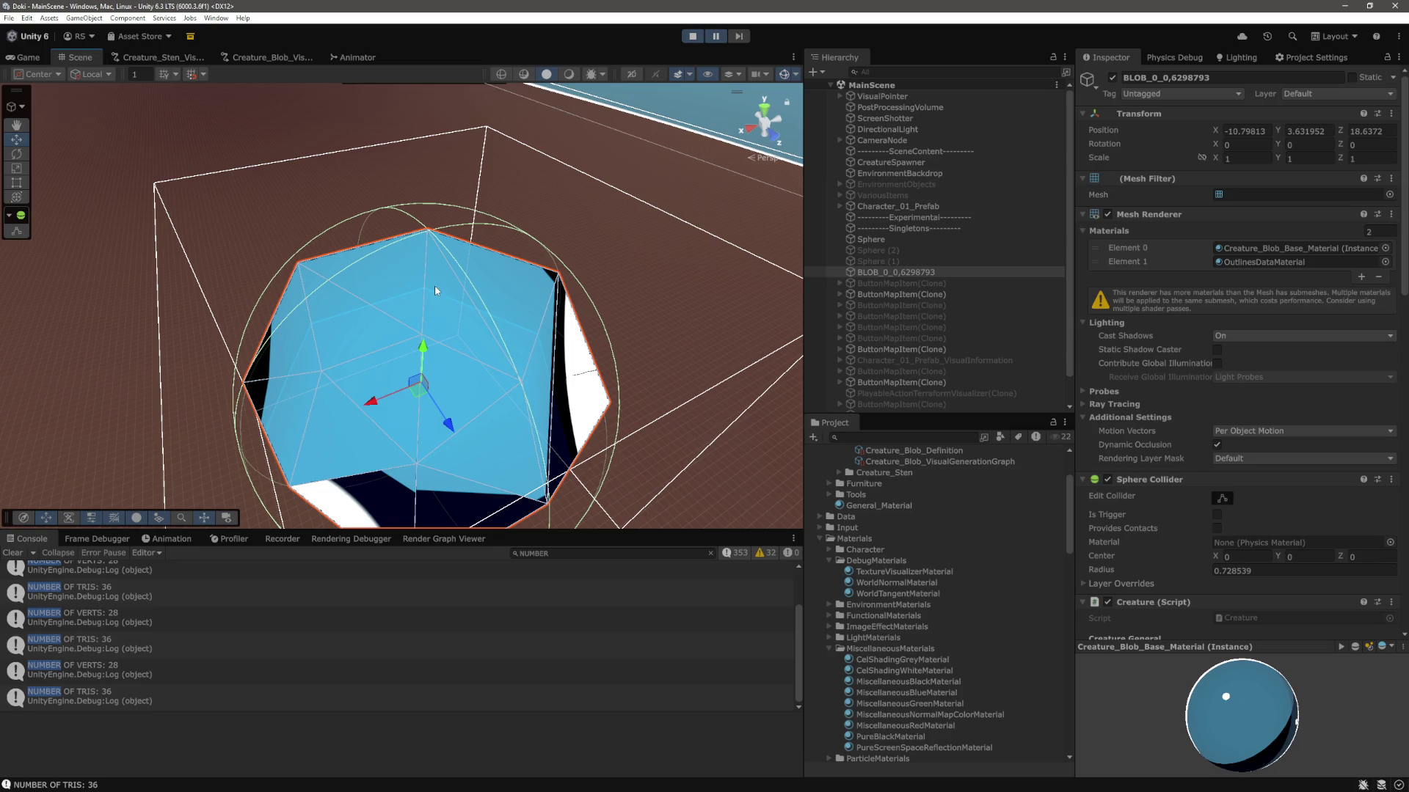
mouse_move(435, 285)
mouse_down()
mouse_move(480, 262)
mouse_move(413, 273)
mouse_move(381, 192)
mouse_move(387, 216)
mouse_move(485, 269)
mouse_move(308, 267)
mouse_move(410, 264)
mouse_move(339, 256)
mouse_up()
Comment out the spherical normal block (lines 553–565), restore the derivative block (536–551), and save DynamicMesh.cs.
key(alt+Tab)
scroll(660, 440, down, 1)
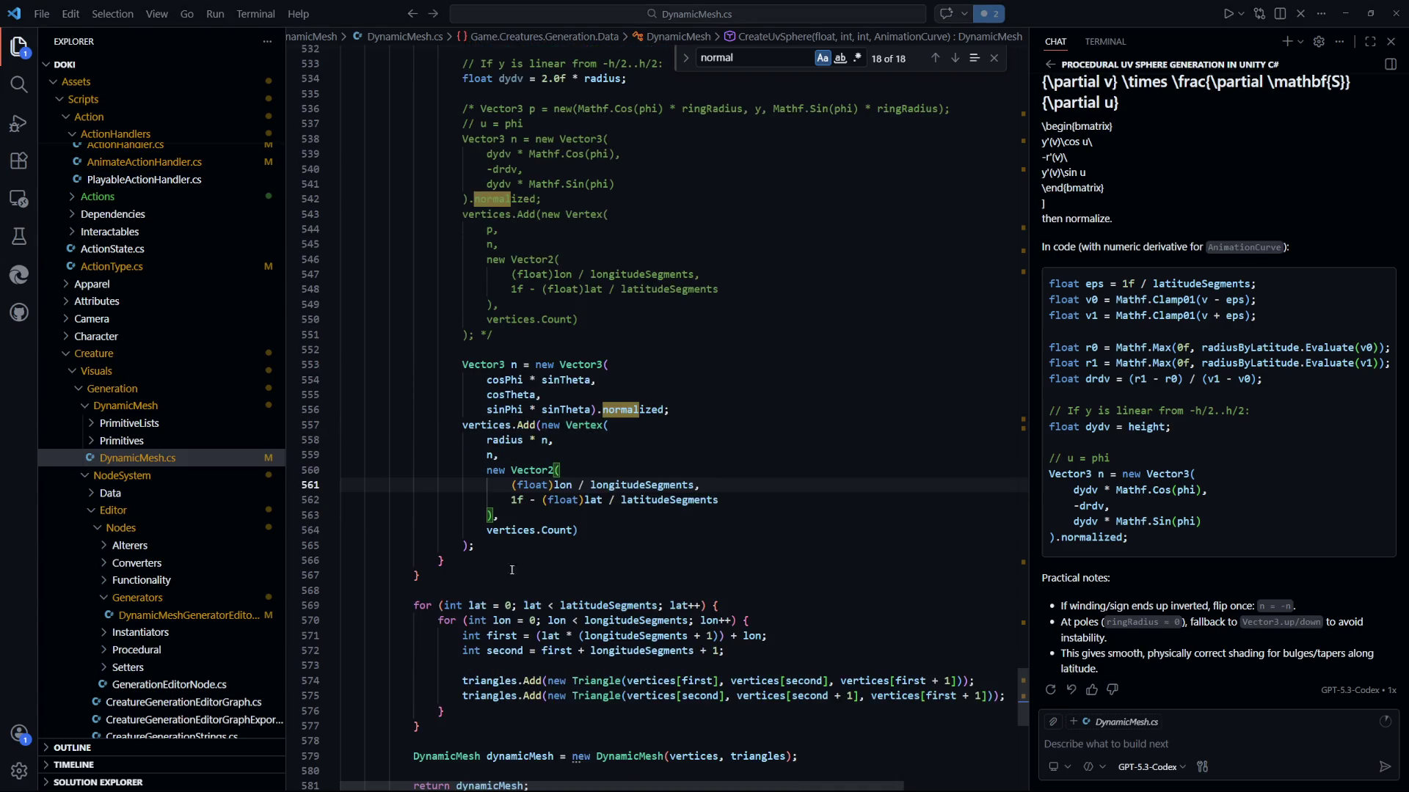
drag(476, 546, 470, 365)
key(shift+alt+a)
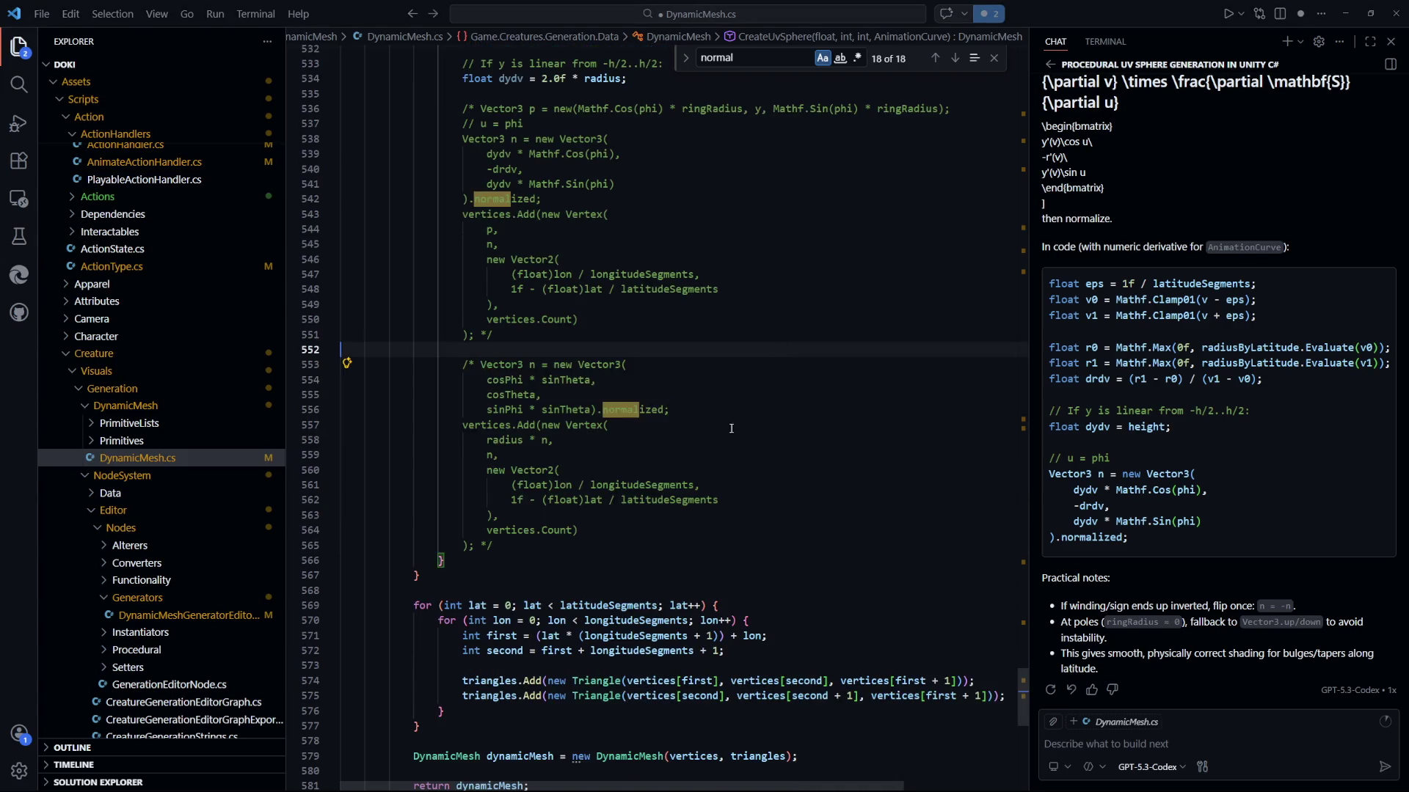
scroll(660, 367, up, 4)
mouse_move(493, 502)
mouse_down()
mouse_move(490, 336)
mouse_move(462, 276)
mouse_up()
key(shift+alt+a)
click(834, 457)
key(ctrl+s)
key(alt+Tab)
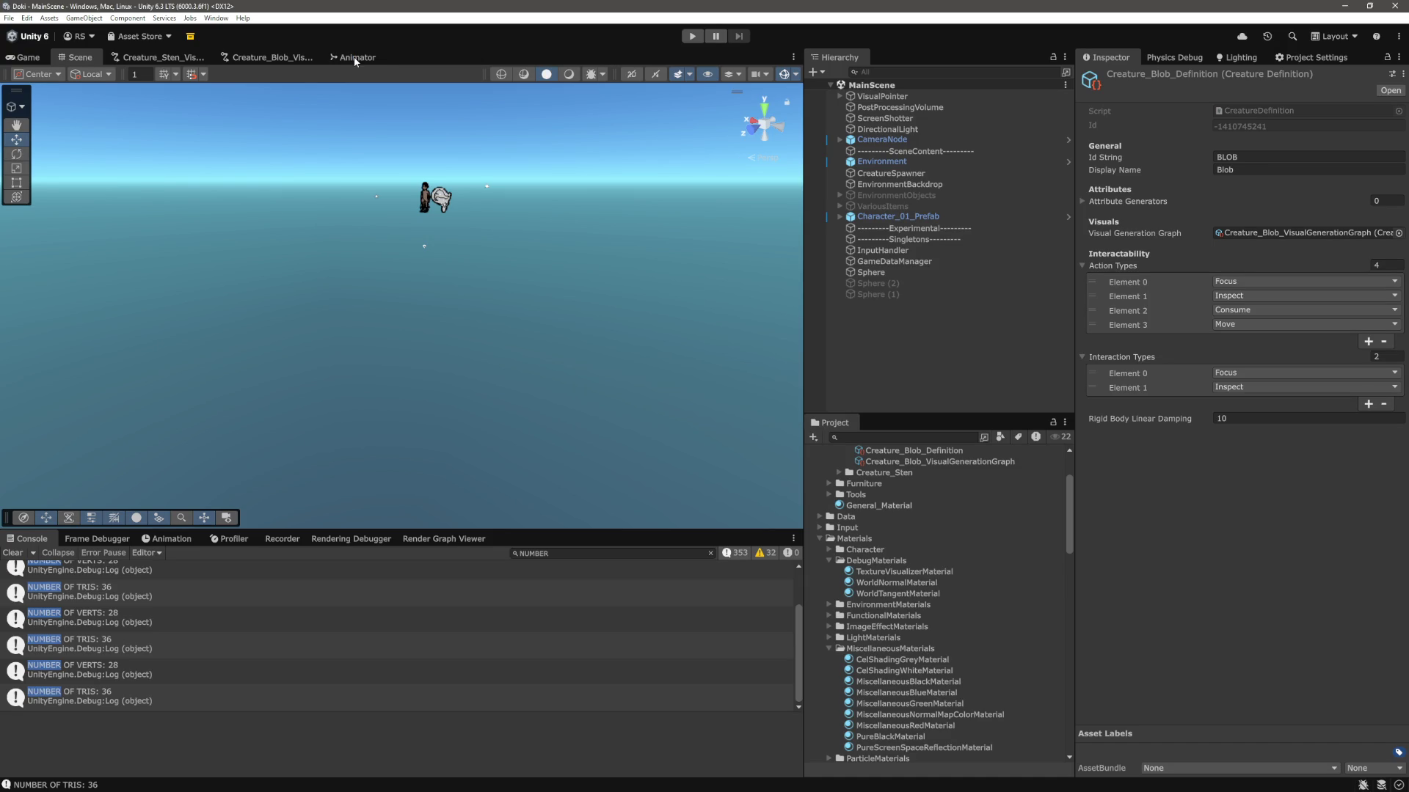
Replace the blob graph generator's Animation Curve with the bell-shaped preset peaking at 1.0.
click(287, 58)
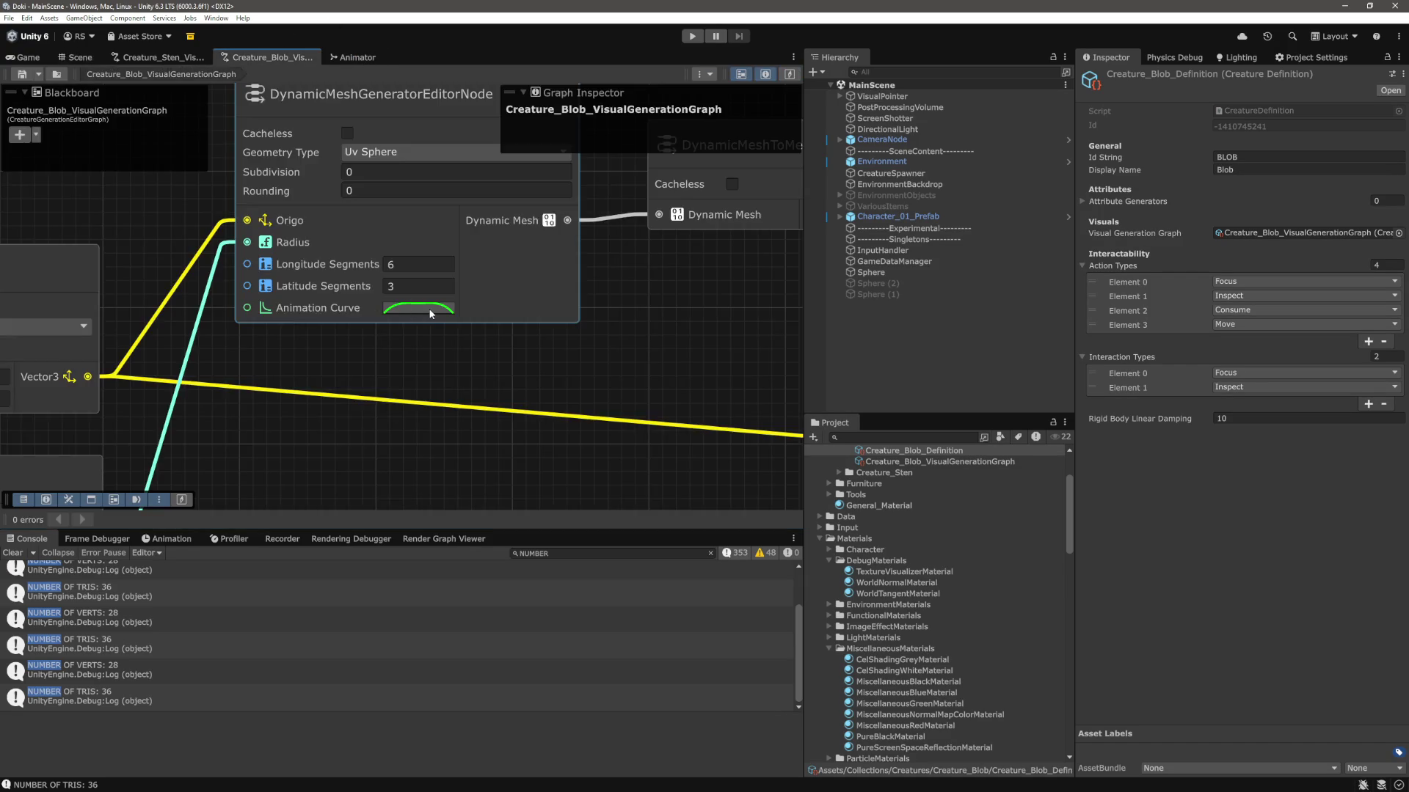
click(408, 307)
click(646, 769)
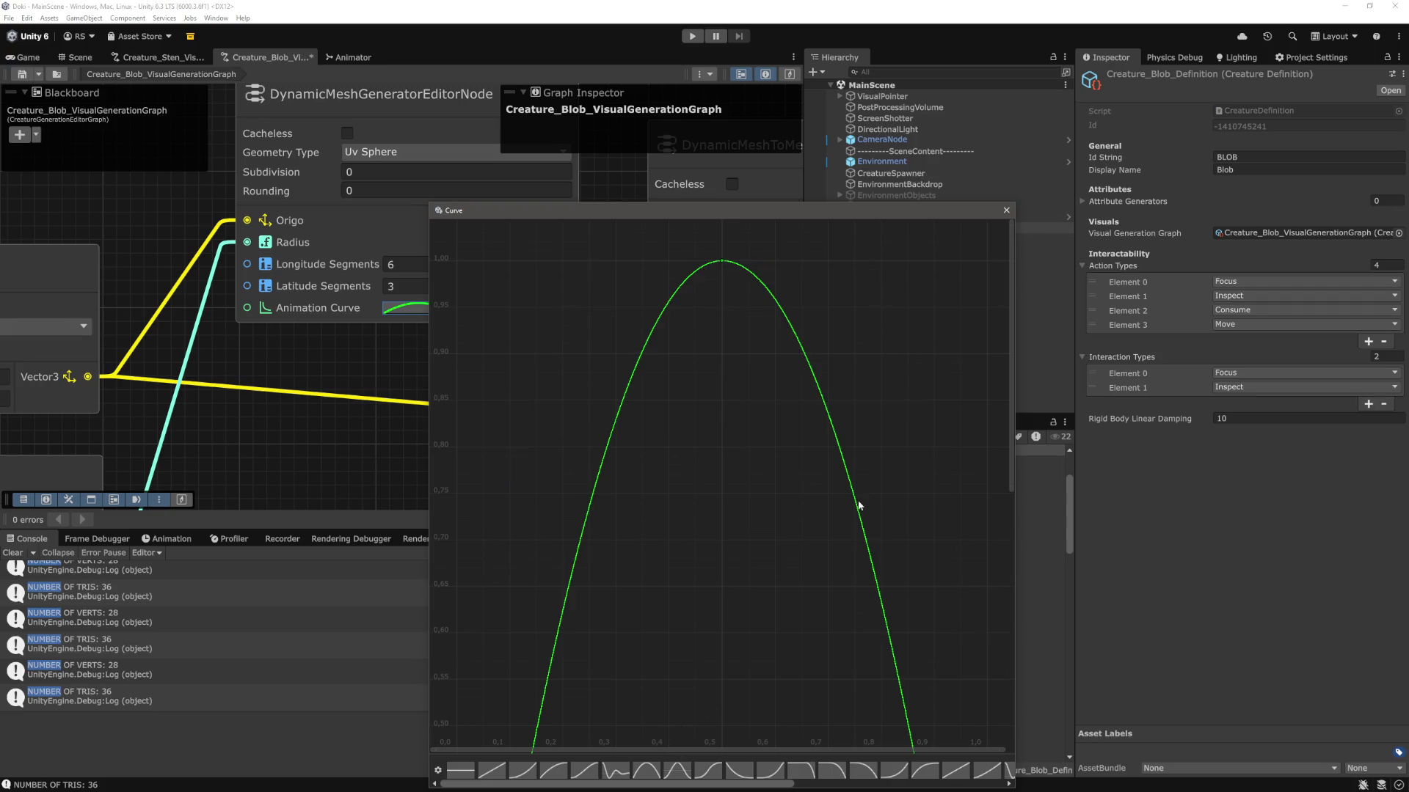
scroll(831, 575, down, 3)
scroll(737, 571, up, 6)
key(f)
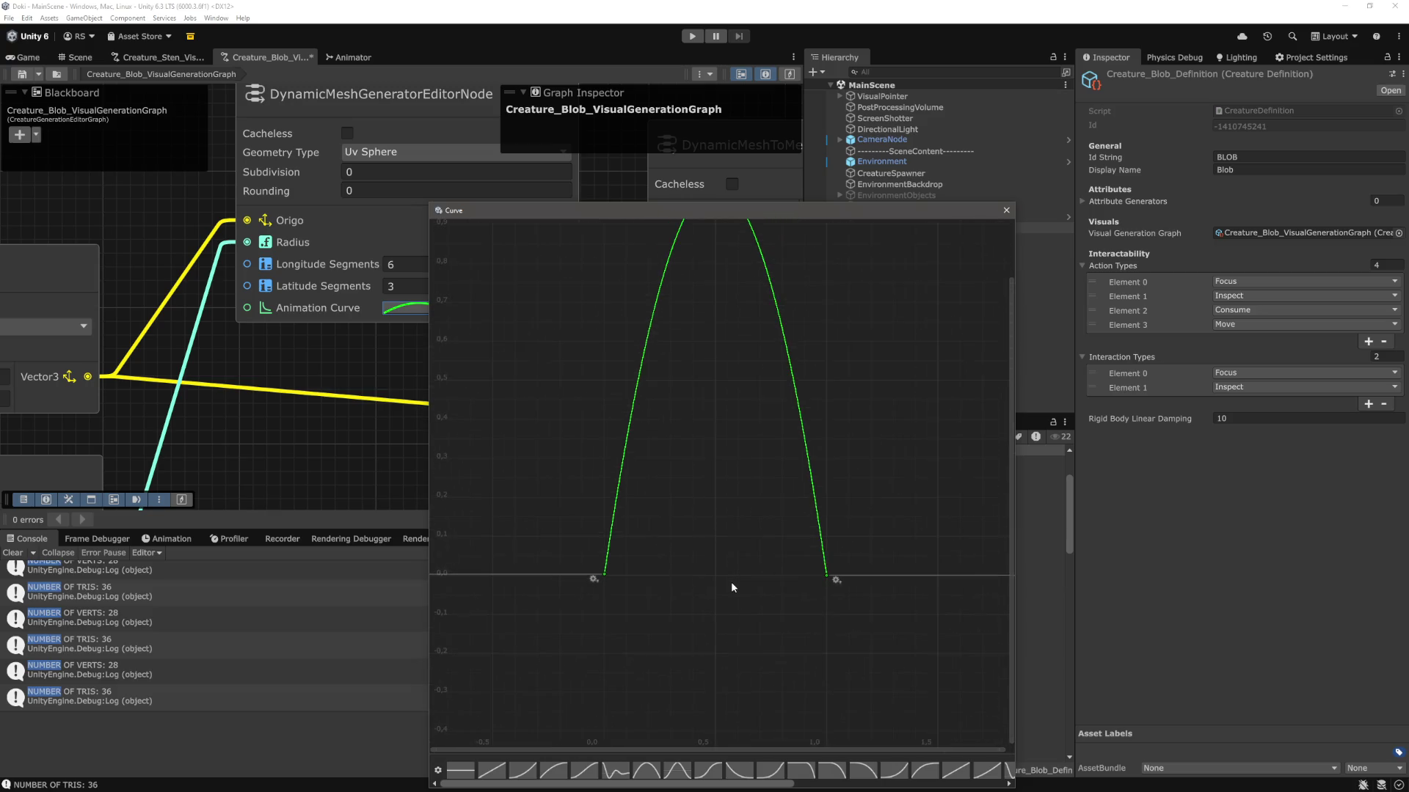
Set the Uv Sphere node to 32 longitude and 16 latitude segments and save the graph.
click(1005, 211)
text(16)
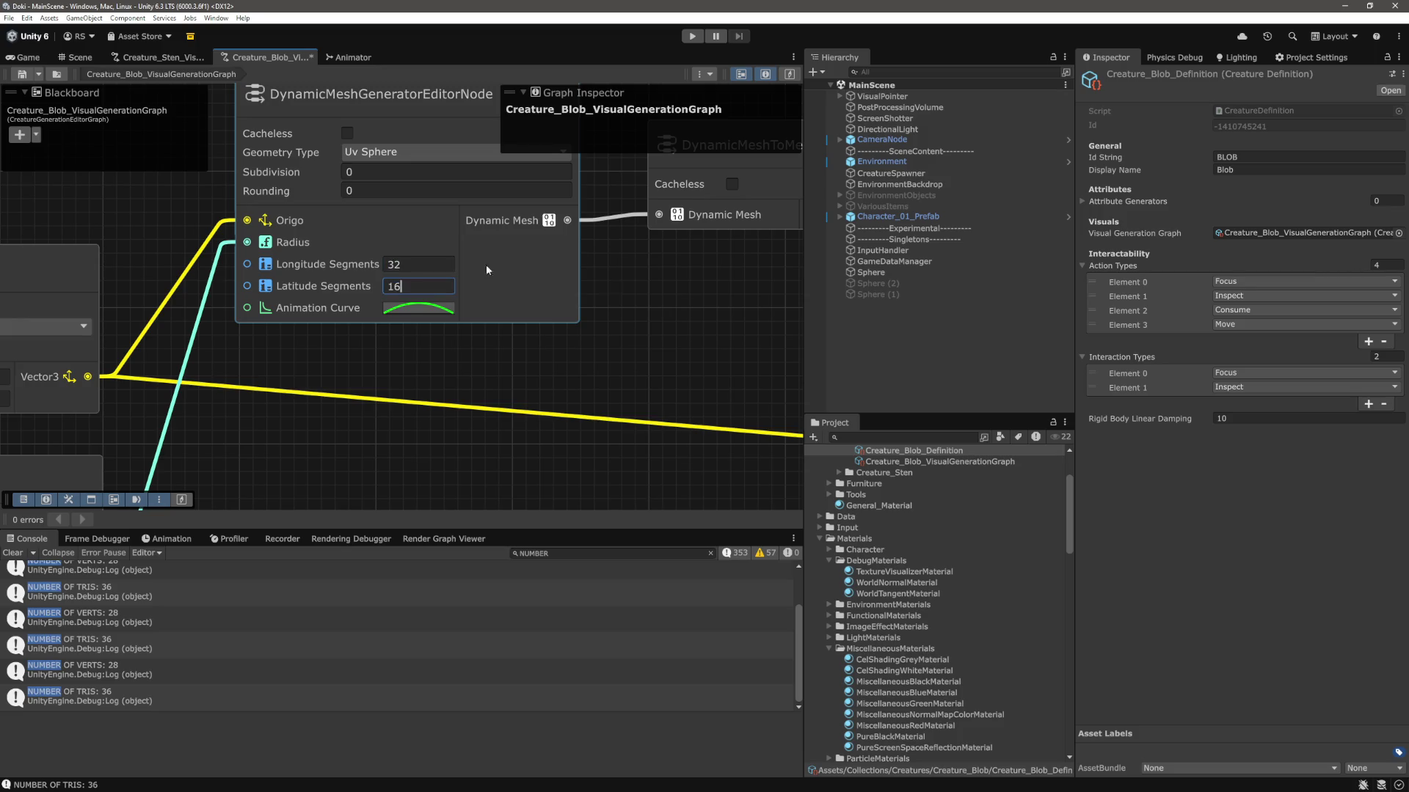
key(Return)
key(ctrl+s)
Enter play mode and select and frame the spawned blob BLOB_0_0 in the Scene view.
click(28, 59)
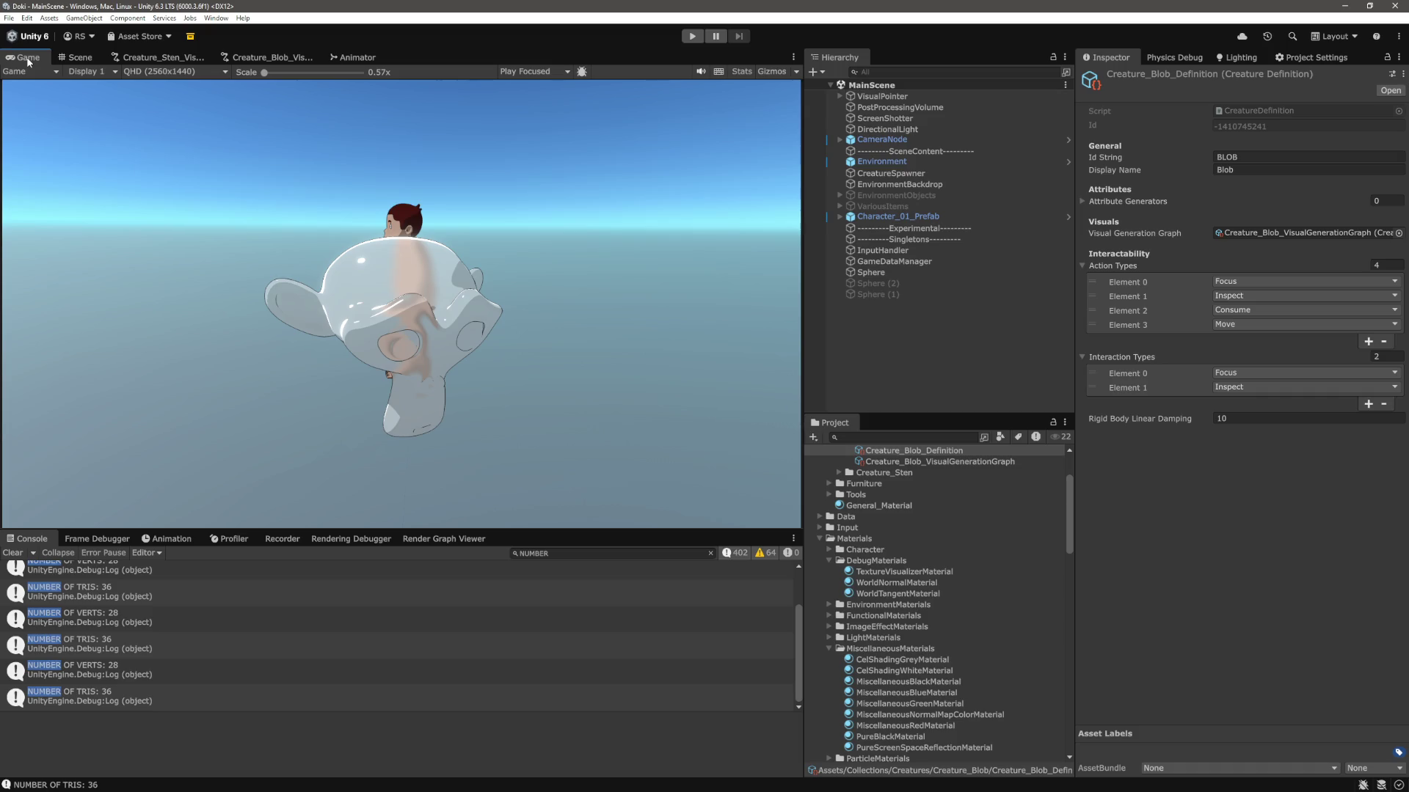
click(692, 37)
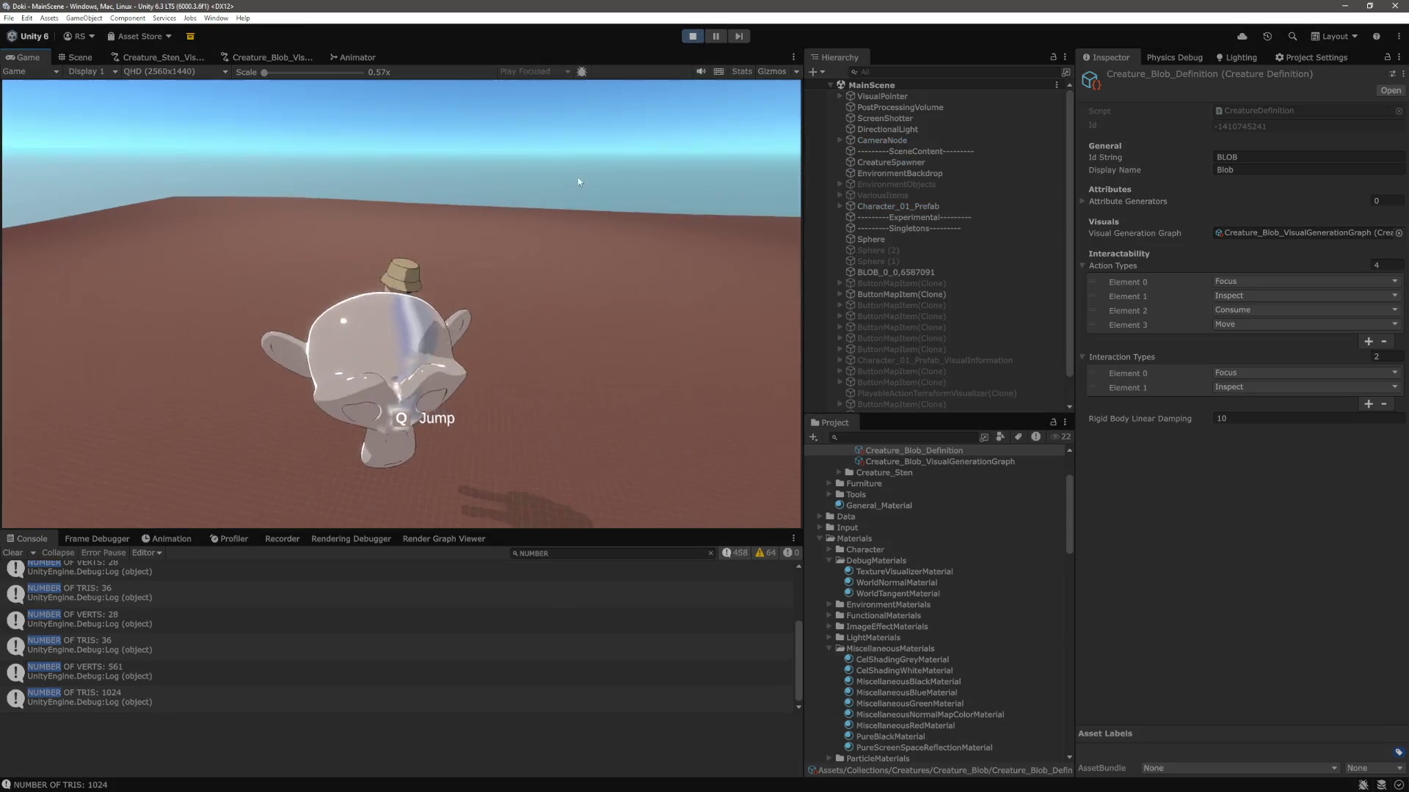
click(82, 57)
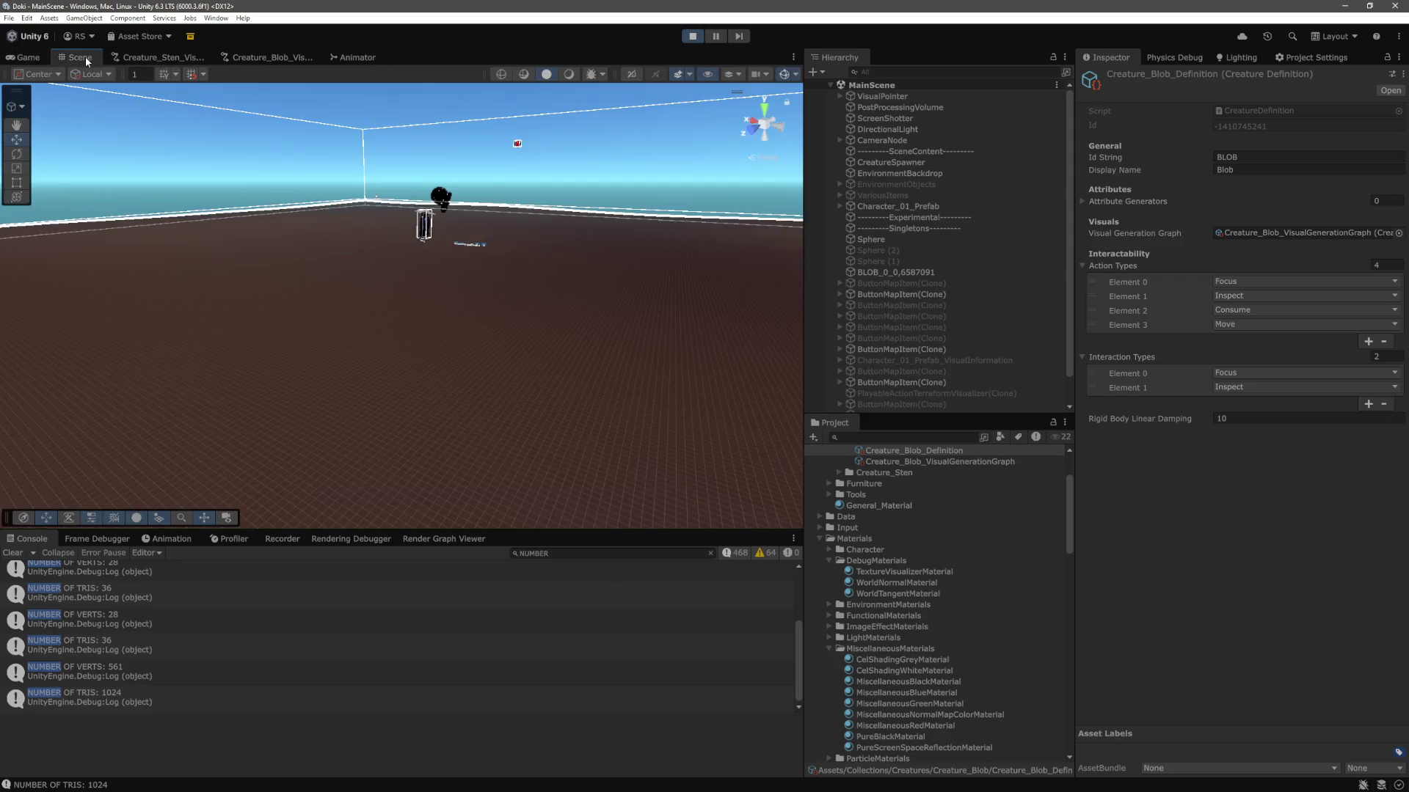
click(892, 271)
key(f)
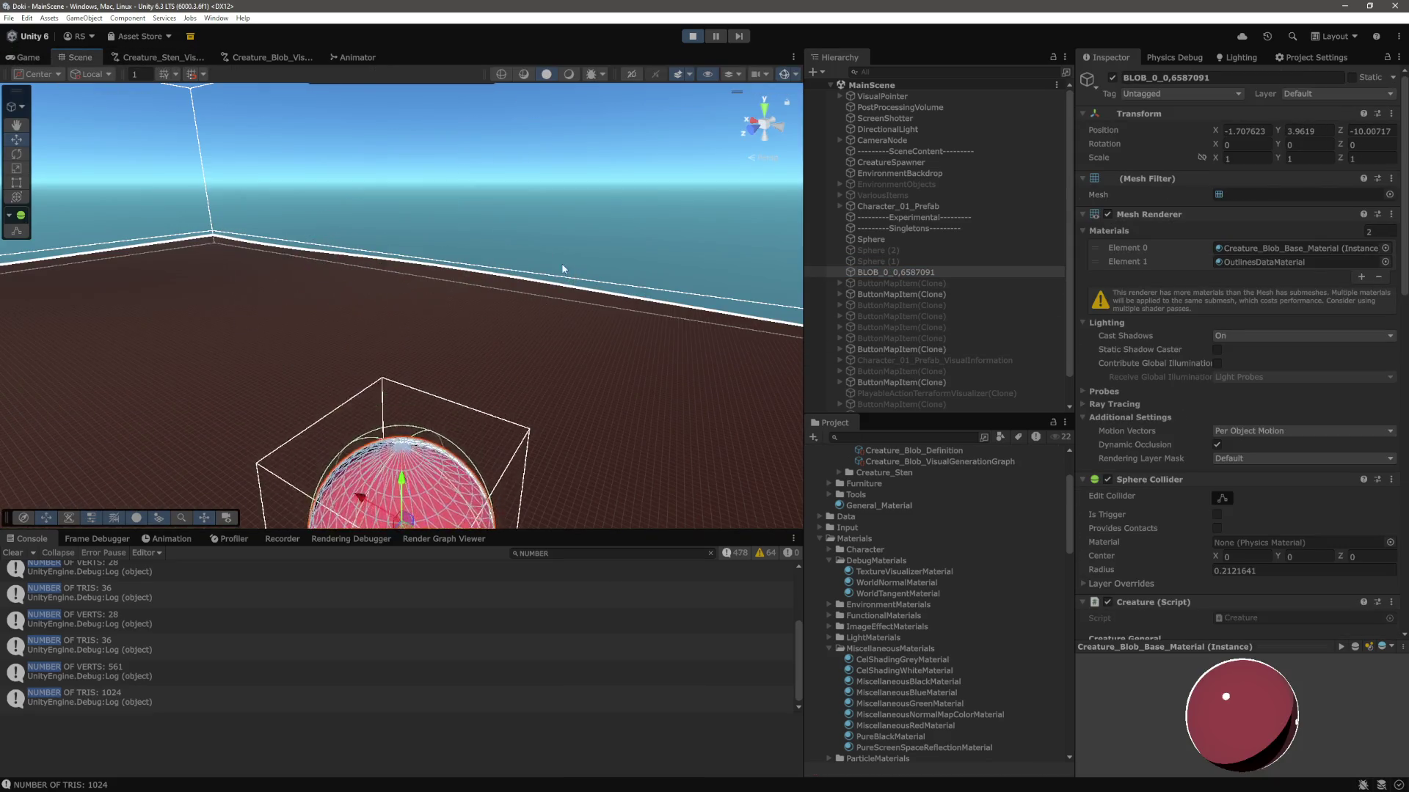
key(f)
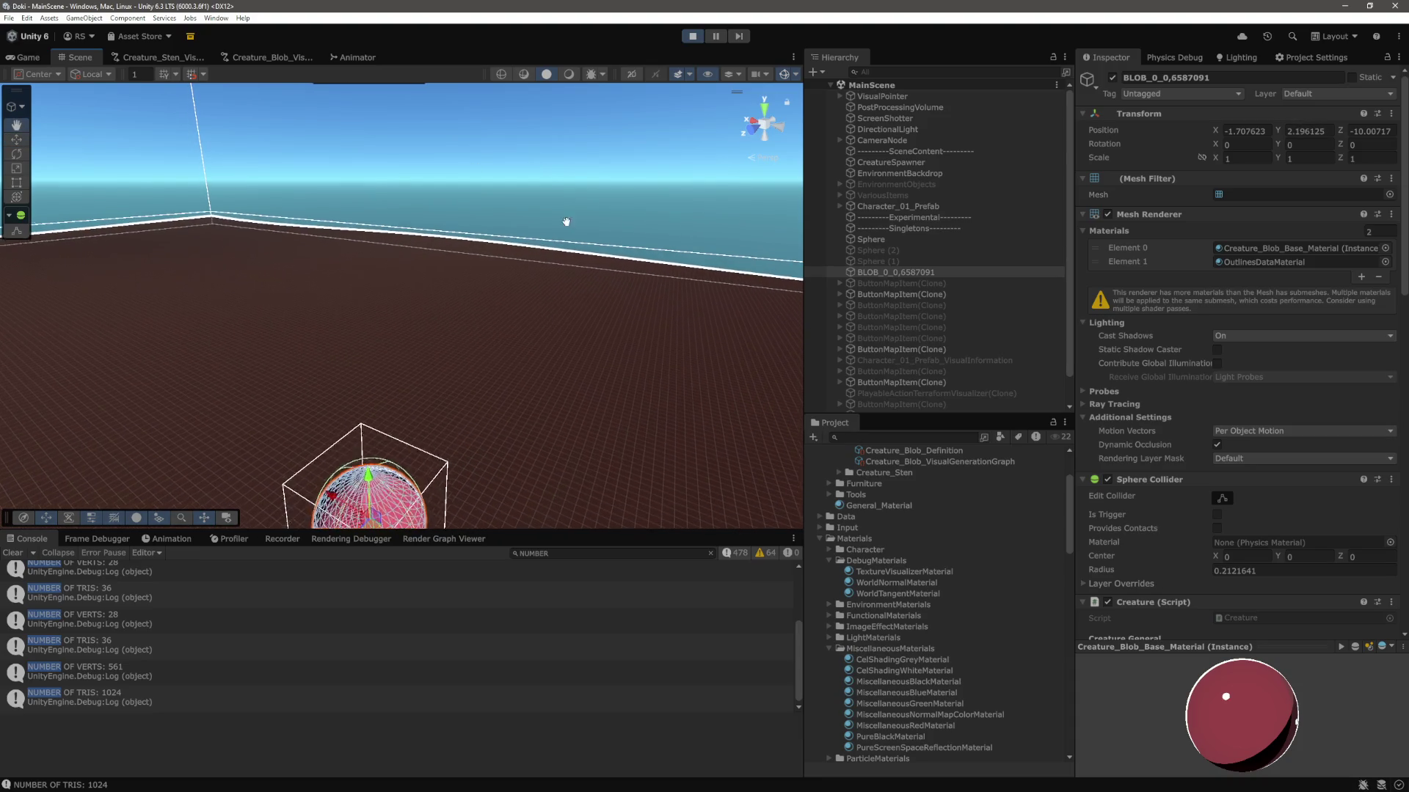
Back in the Game view, walk the character with W and D toward the red blob.
scroll(544, 415, down, 3)
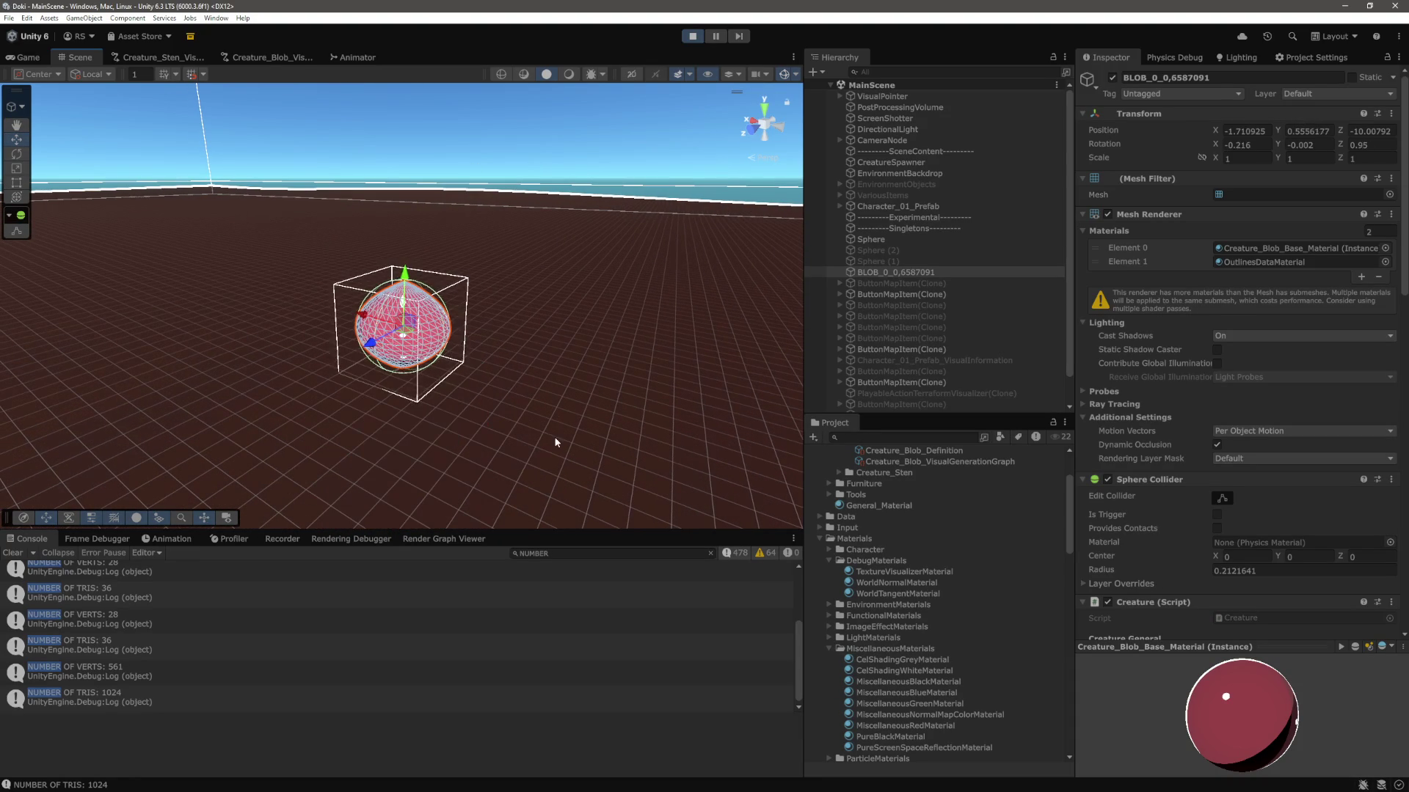
click(409, 382)
scroll(409, 381, up, 5)
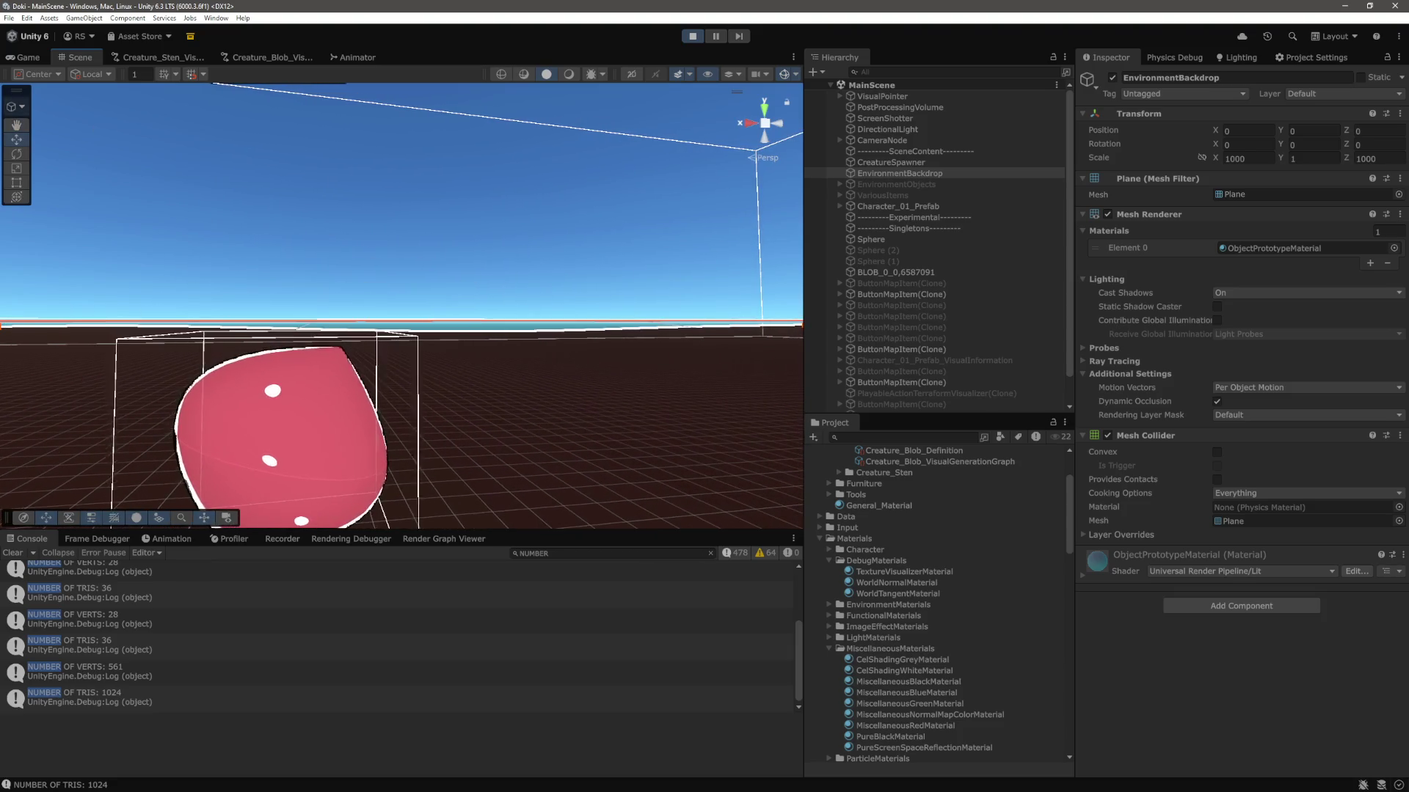
key(ctrl+2)
key(w)
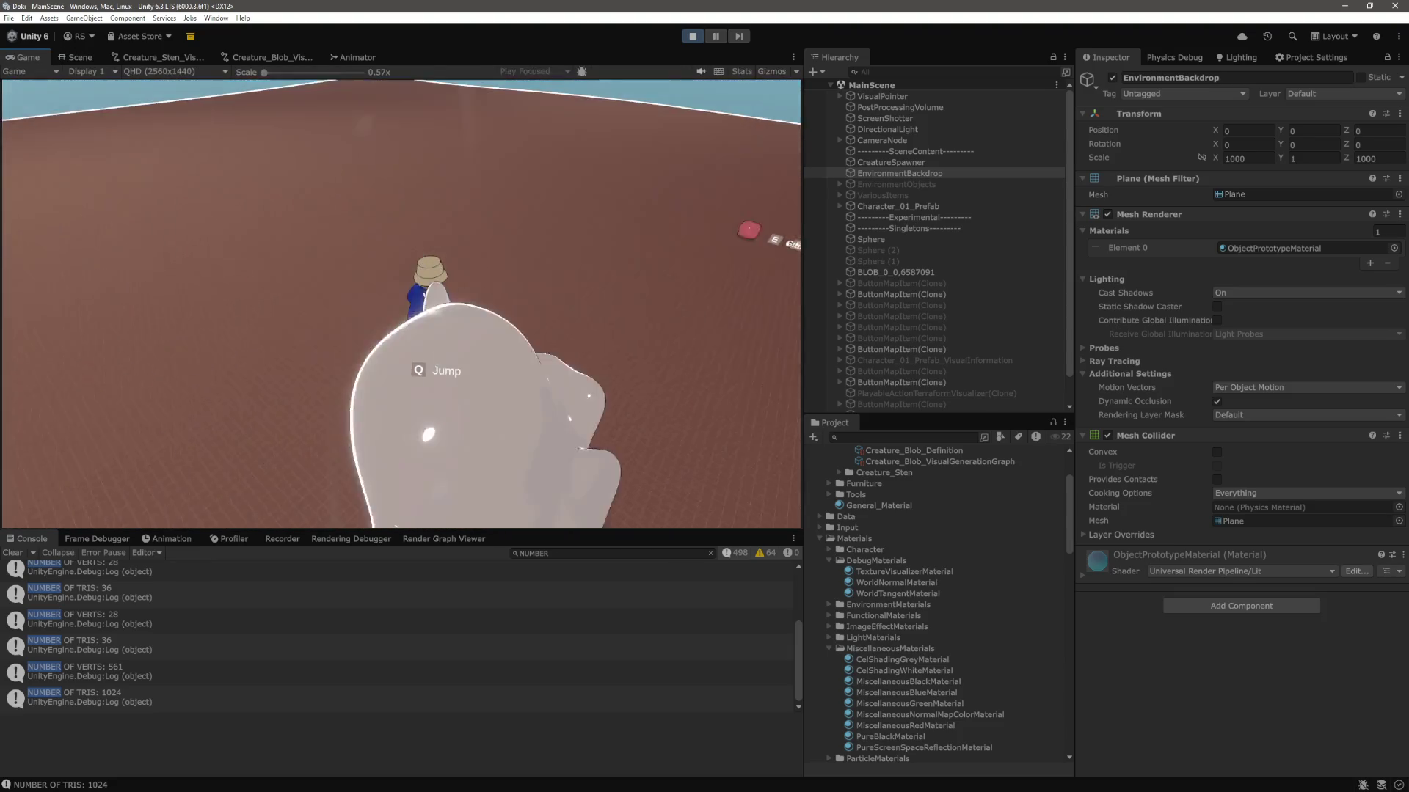
key(d)
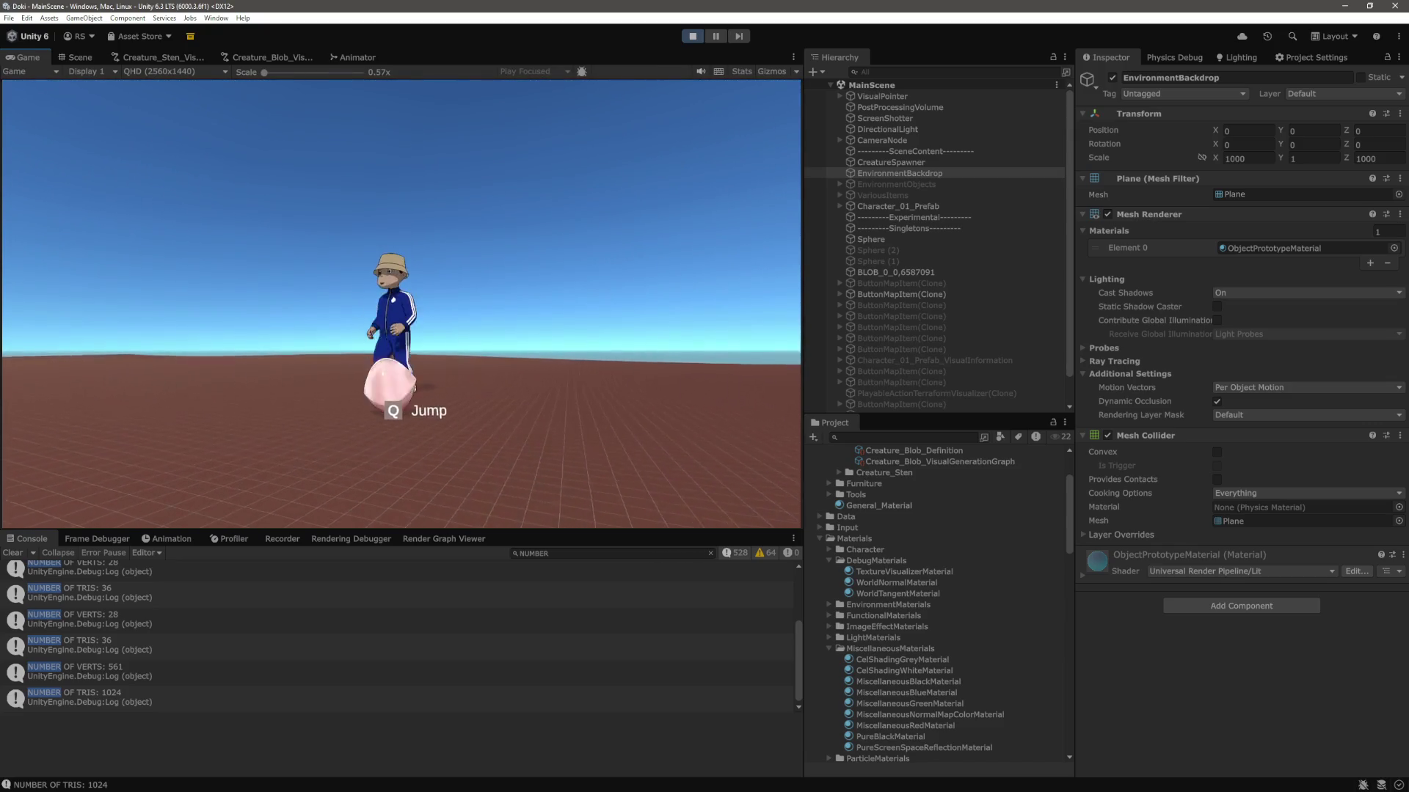
key(w)
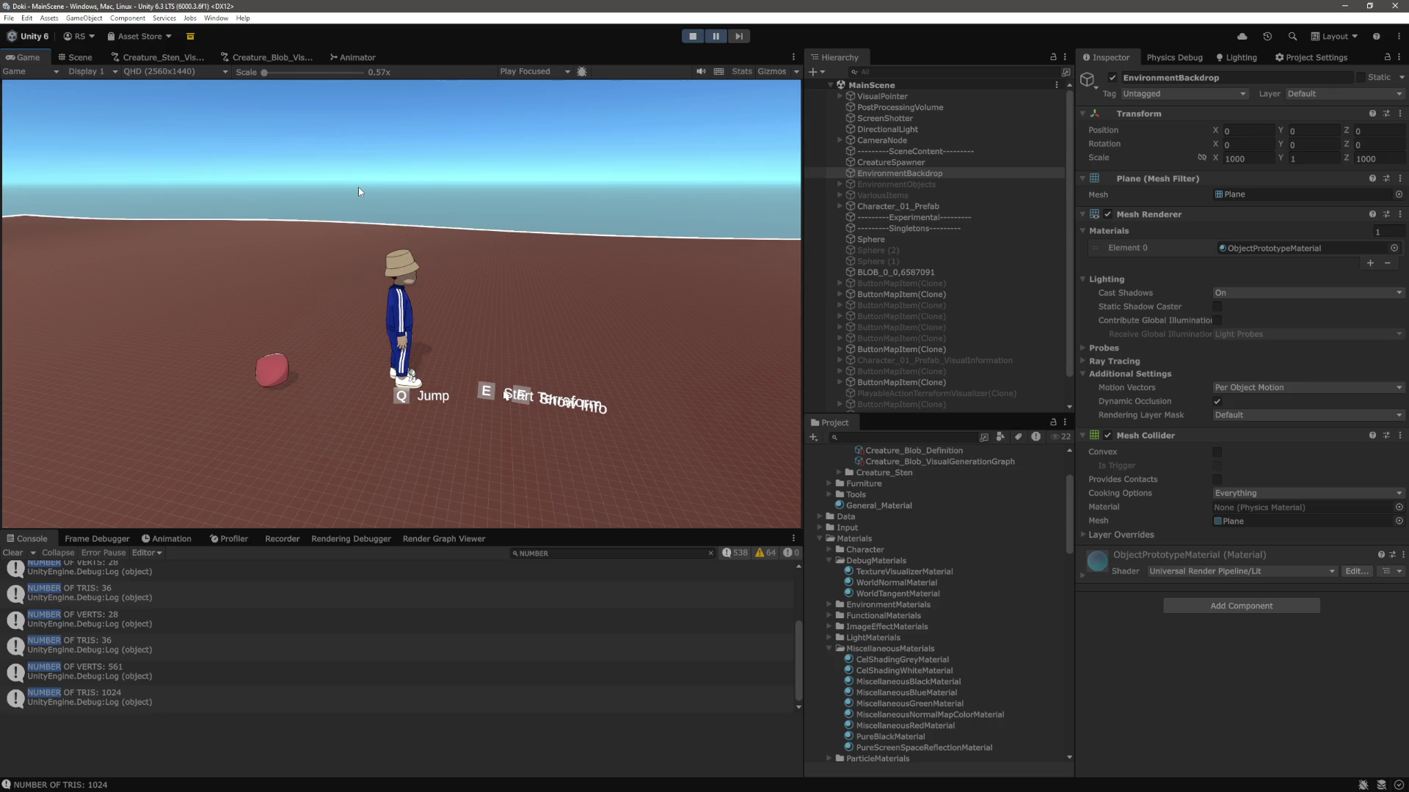
Set the blob's Transform scale to 5 on X, Y and Z, then walk the character up to it.
click(77, 57)
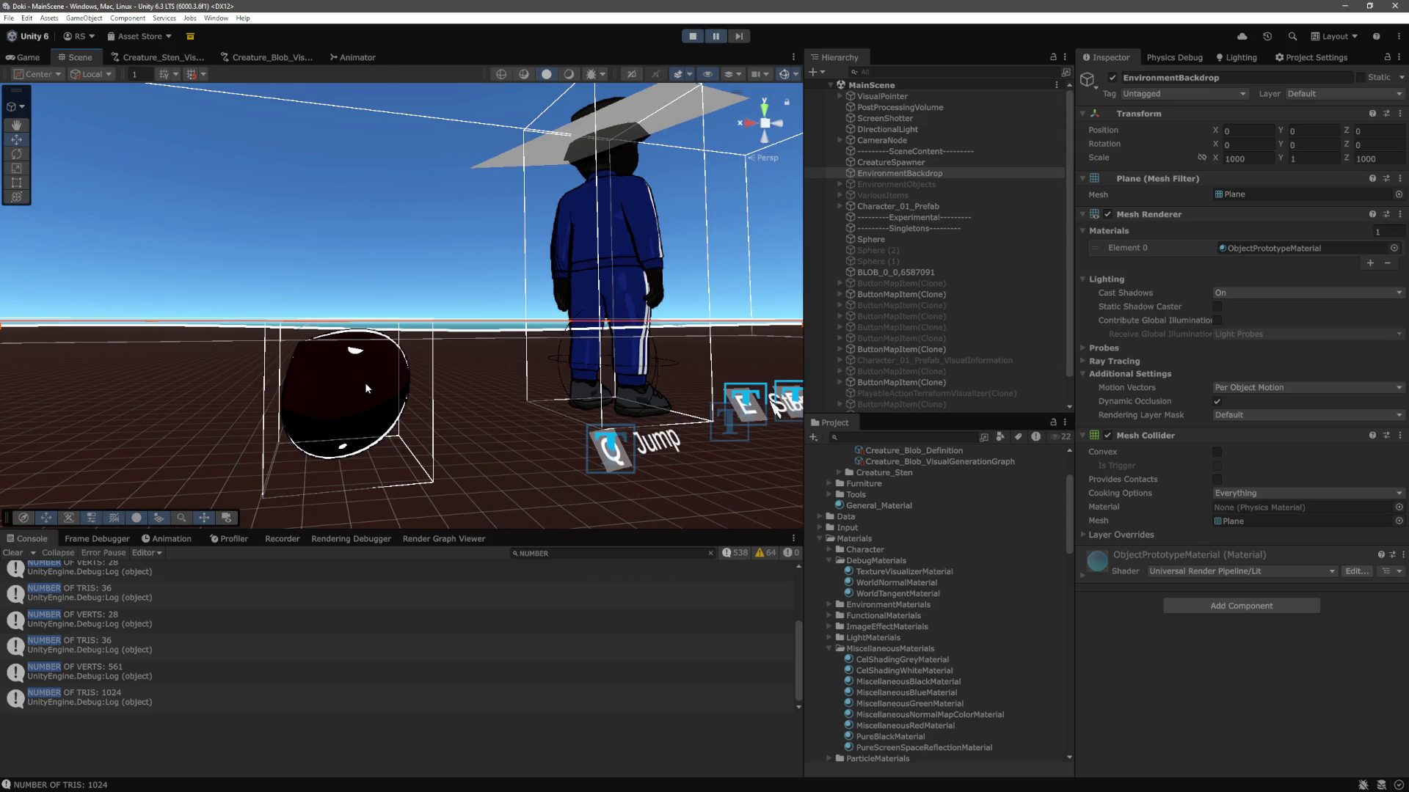
click(365, 387)
key(f)
scroll(449, 376, down, 5)
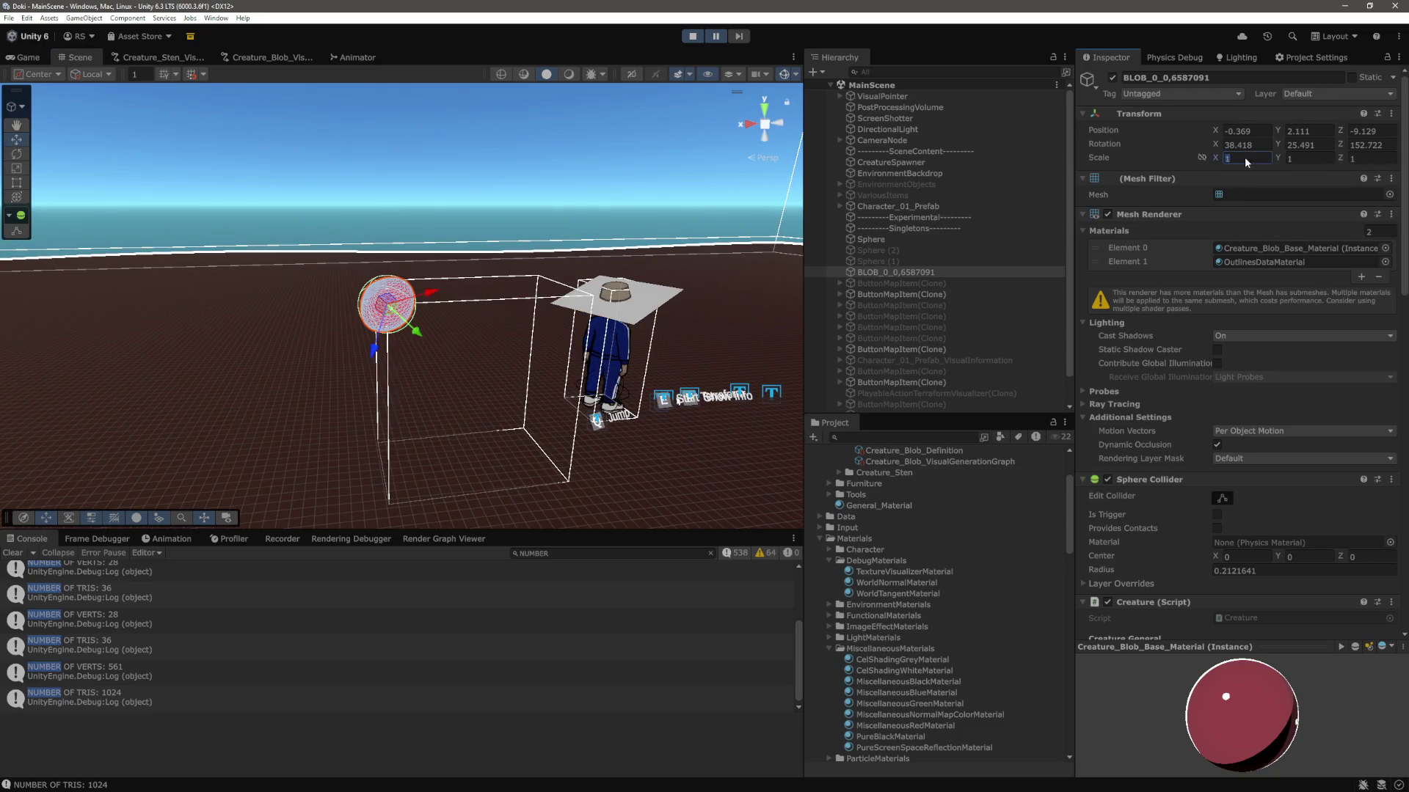
text(5)
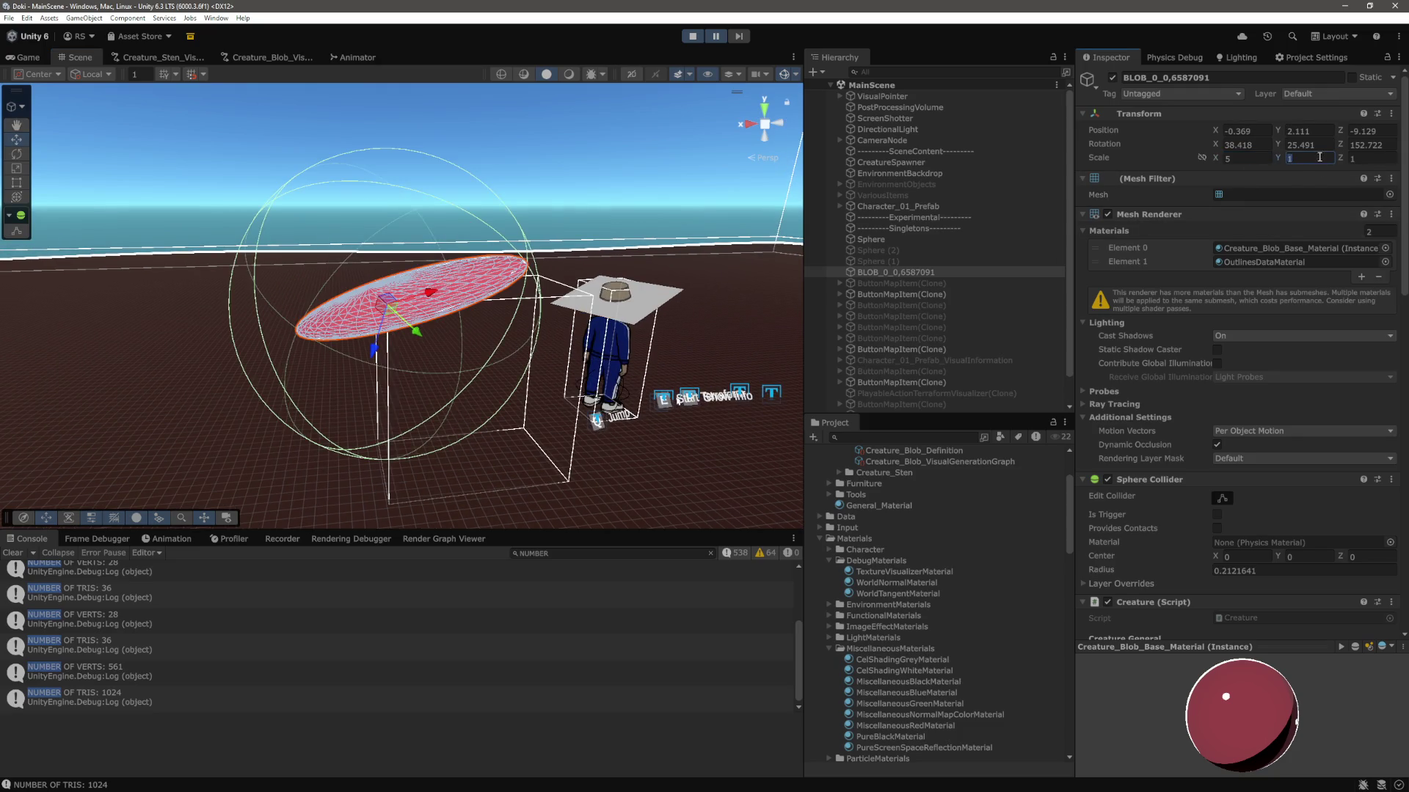
text(5)
key(Tab)
text(5)
click(580, 198)
scroll(579, 198, up, 5)
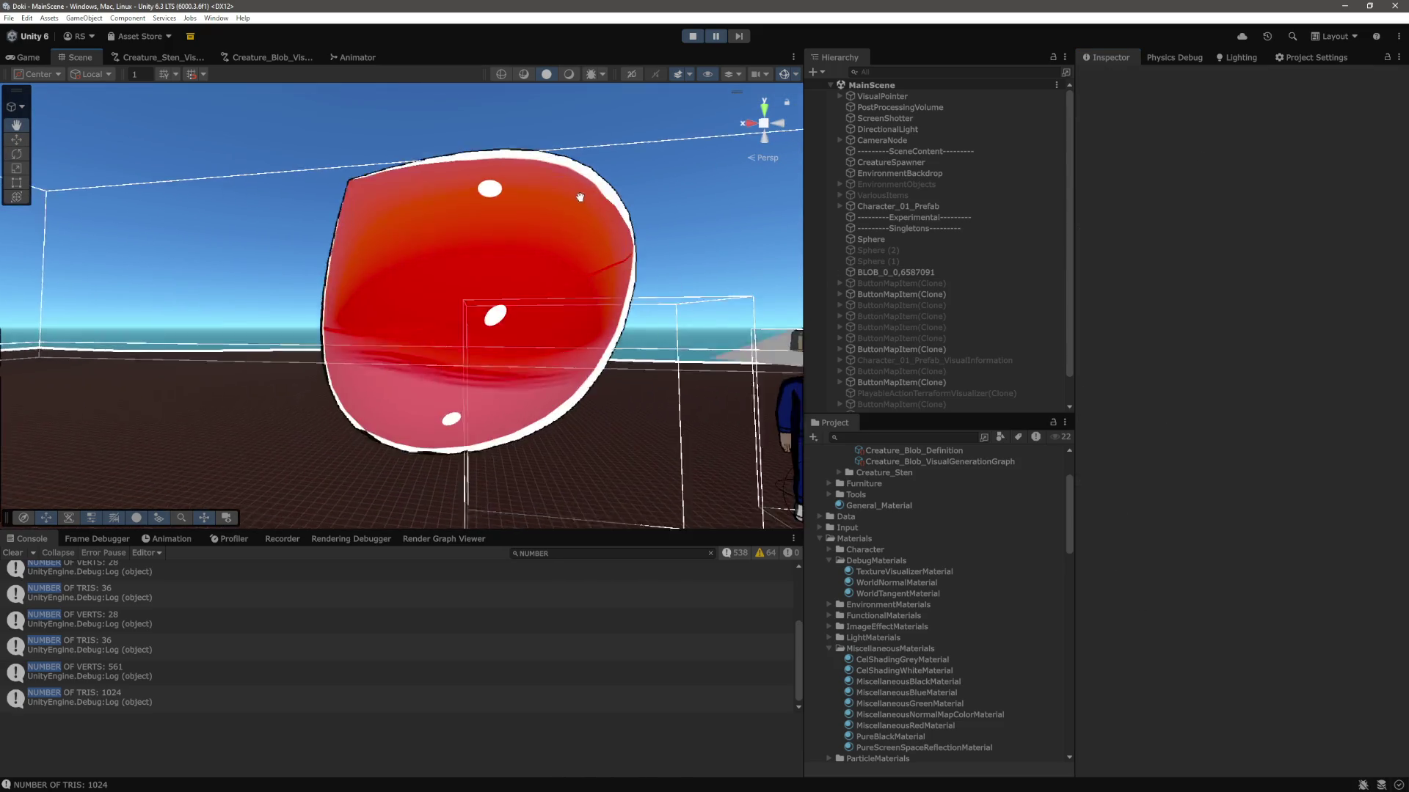
drag(579, 198, 559, 170)
click(28, 57)
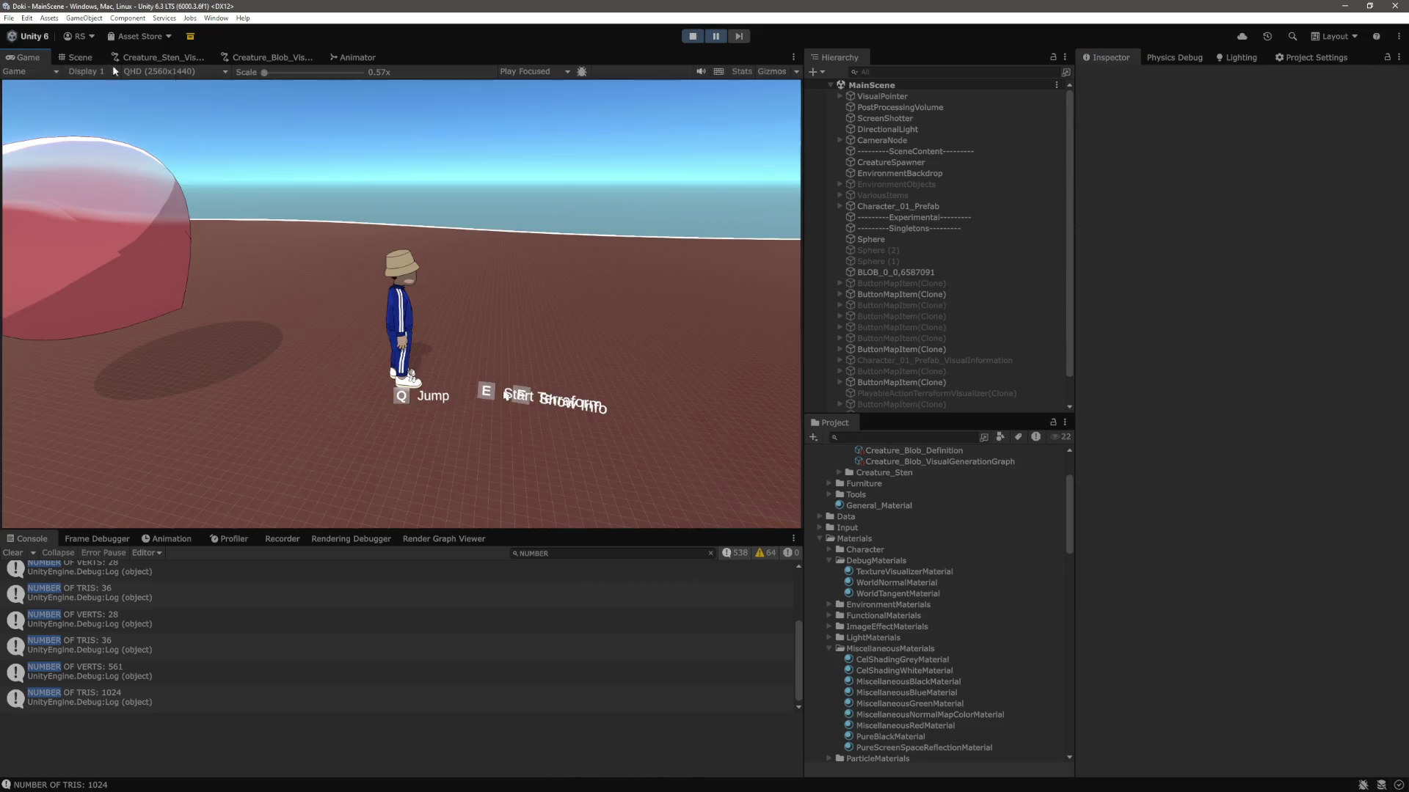
key(w)
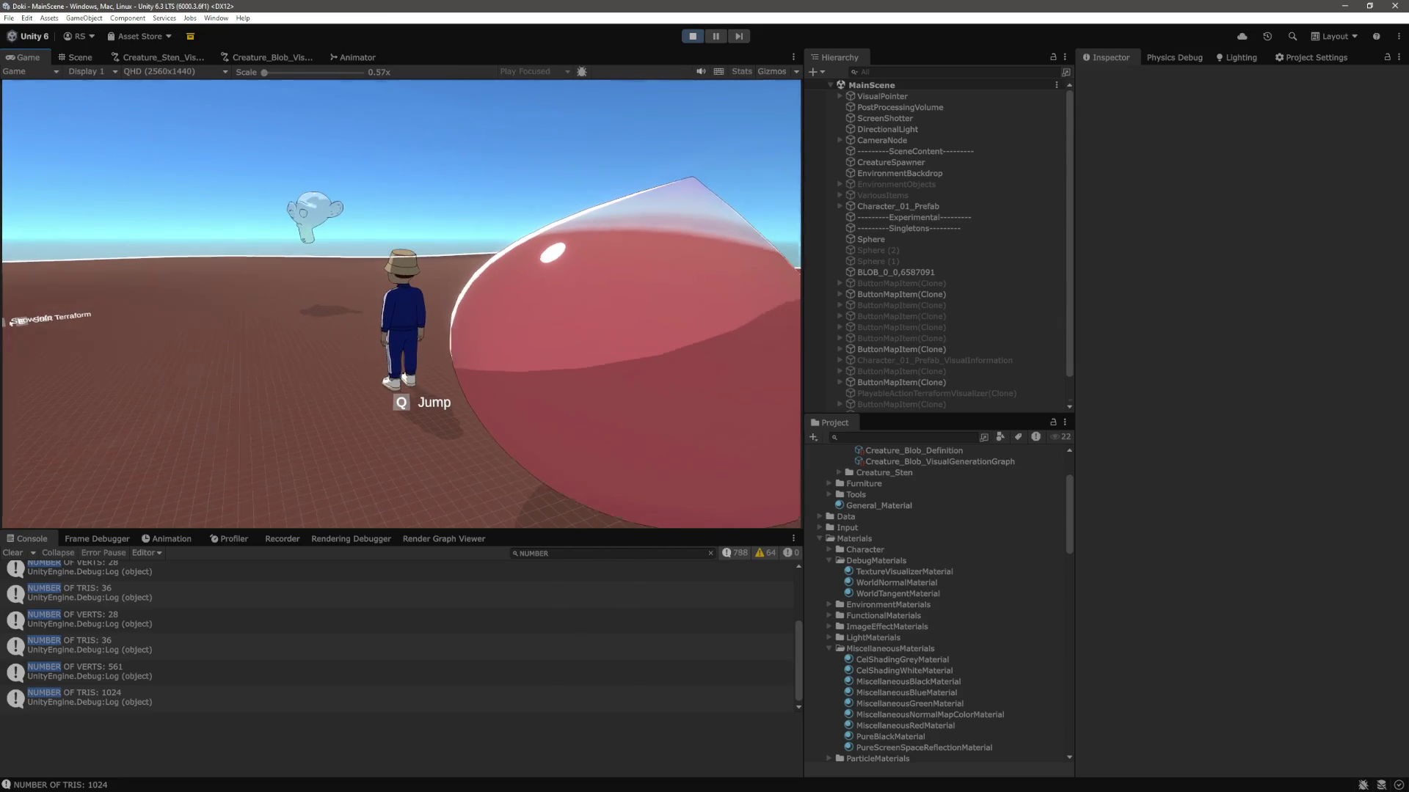
Preview the blob's normals by assigning WorldNormalMaterial to Mesh Renderer Element 0, then stop play mode.
click(896, 272)
scroll(1155, 507, down, 10)
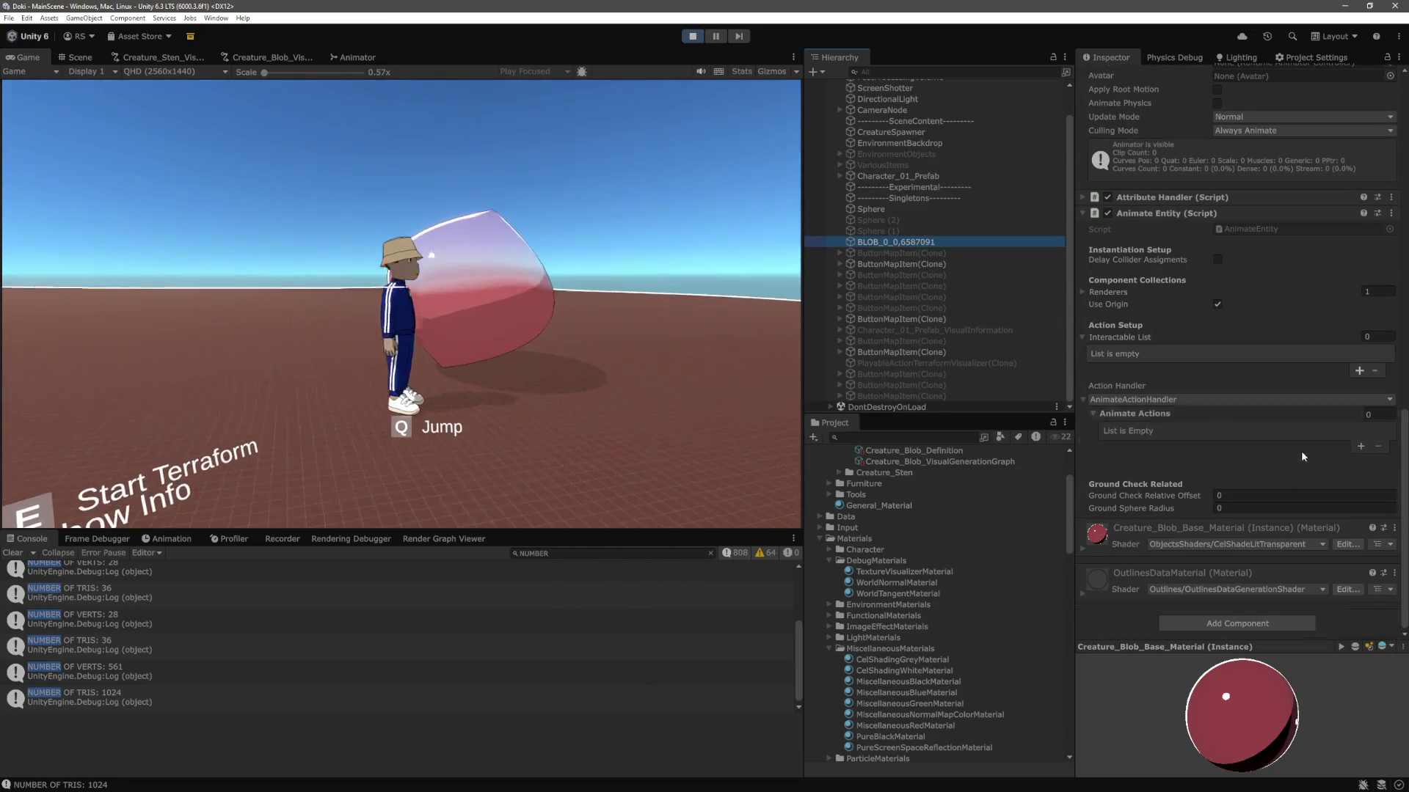
scroll(1306, 486, up, 10)
click(928, 438)
text(normal)
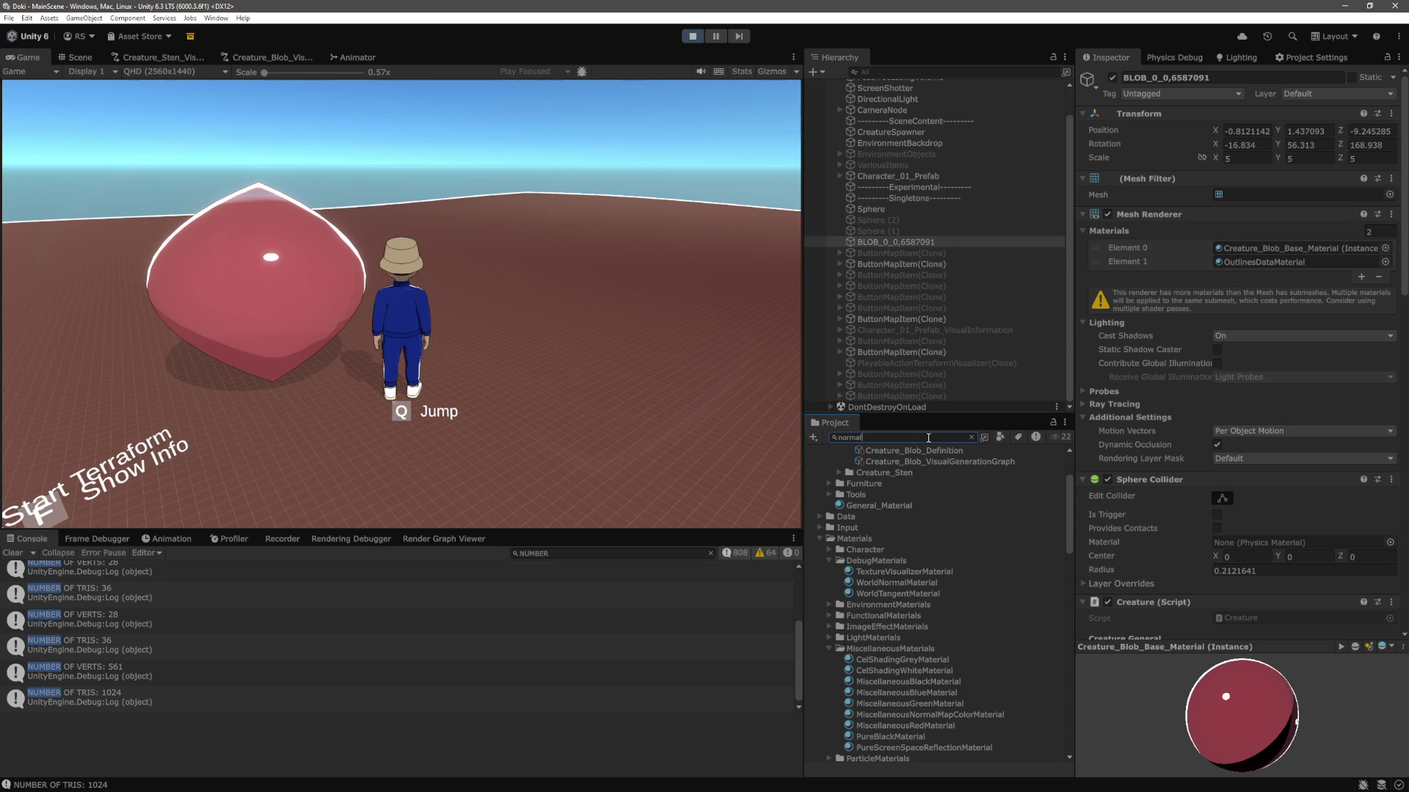
drag(907, 616, 1264, 248)
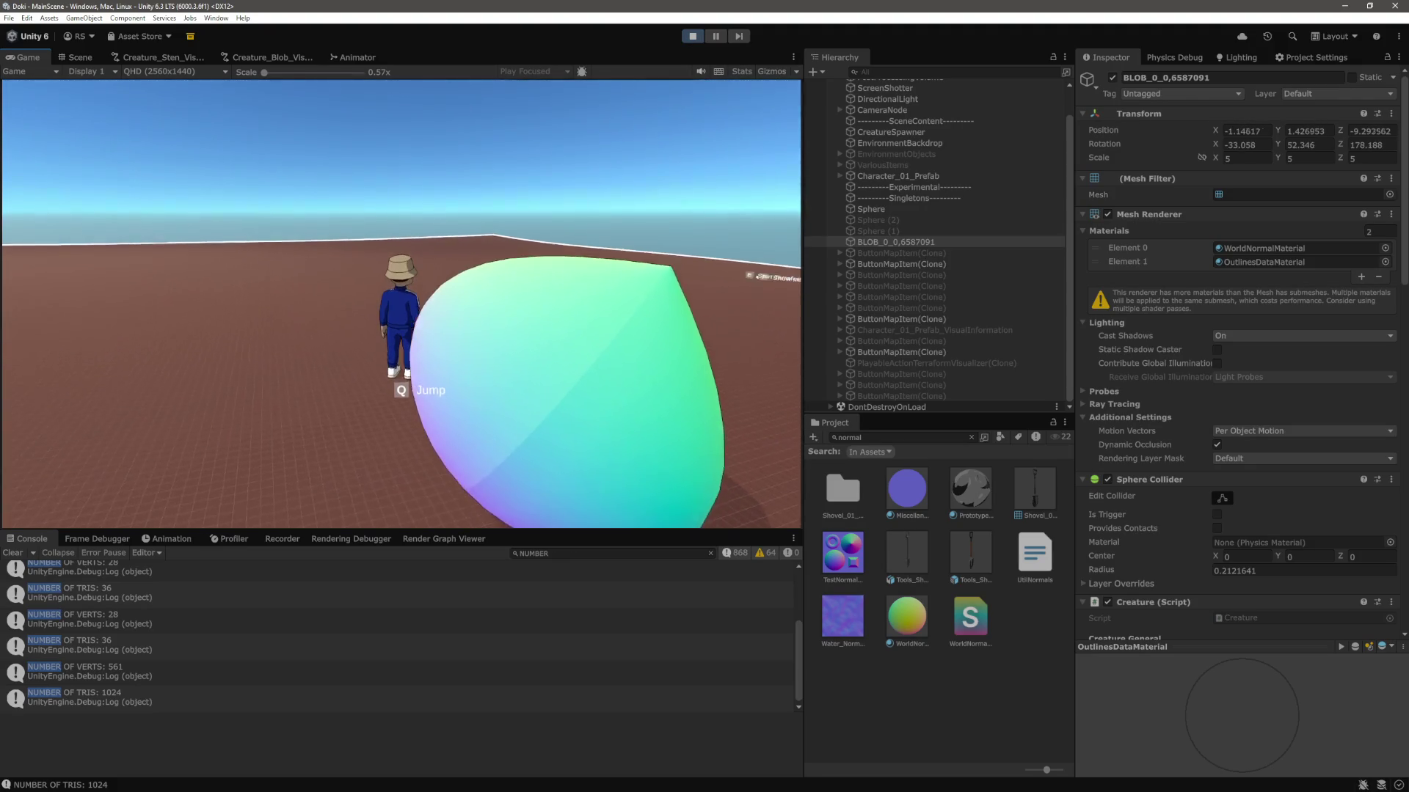
key(ctrl+p)
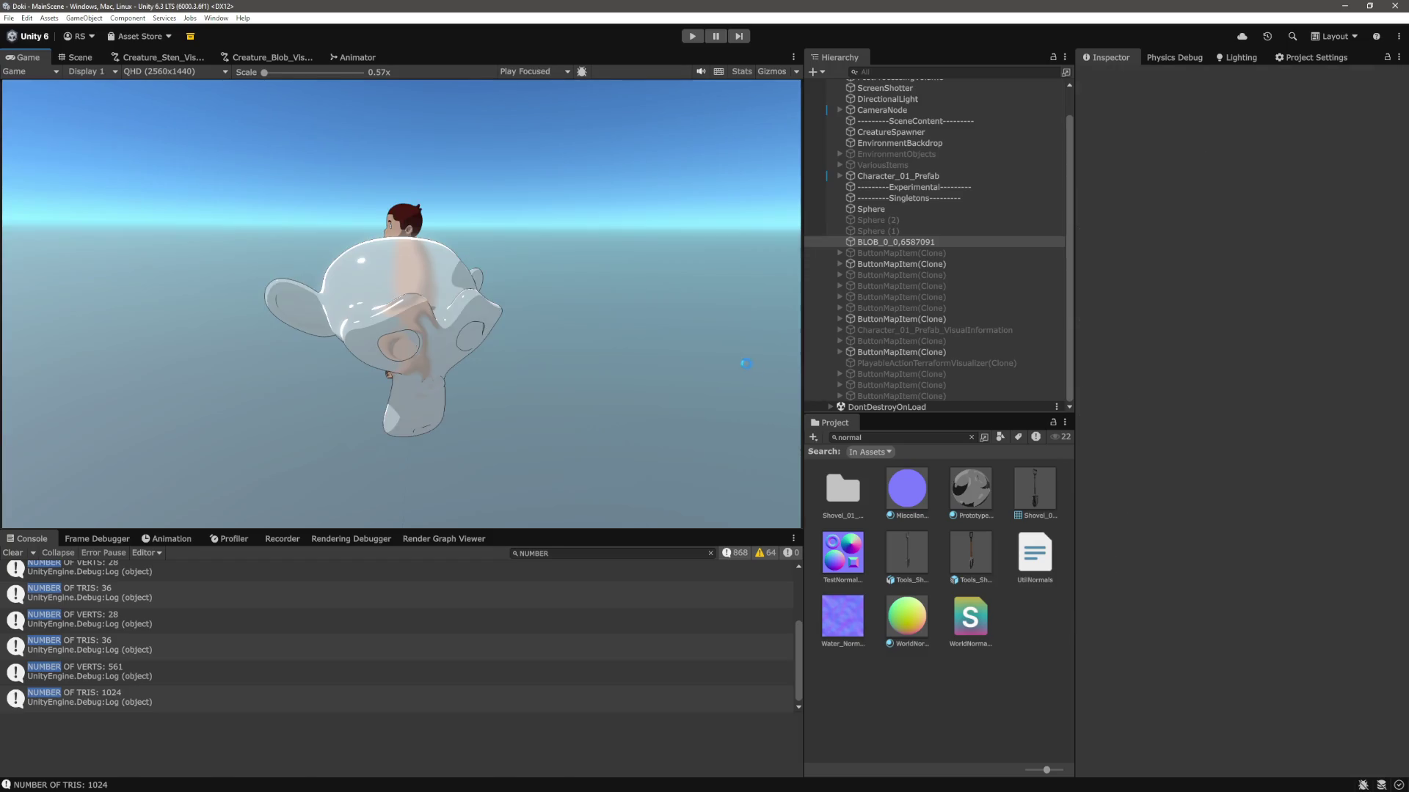
In VS Code, briefly open DynamicMeshToMeshRuntimeNode.cs from recent files, then return to DynamicMesh.cs.
key(alt+Tab)
click(753, 435)
key(ctrl+p)
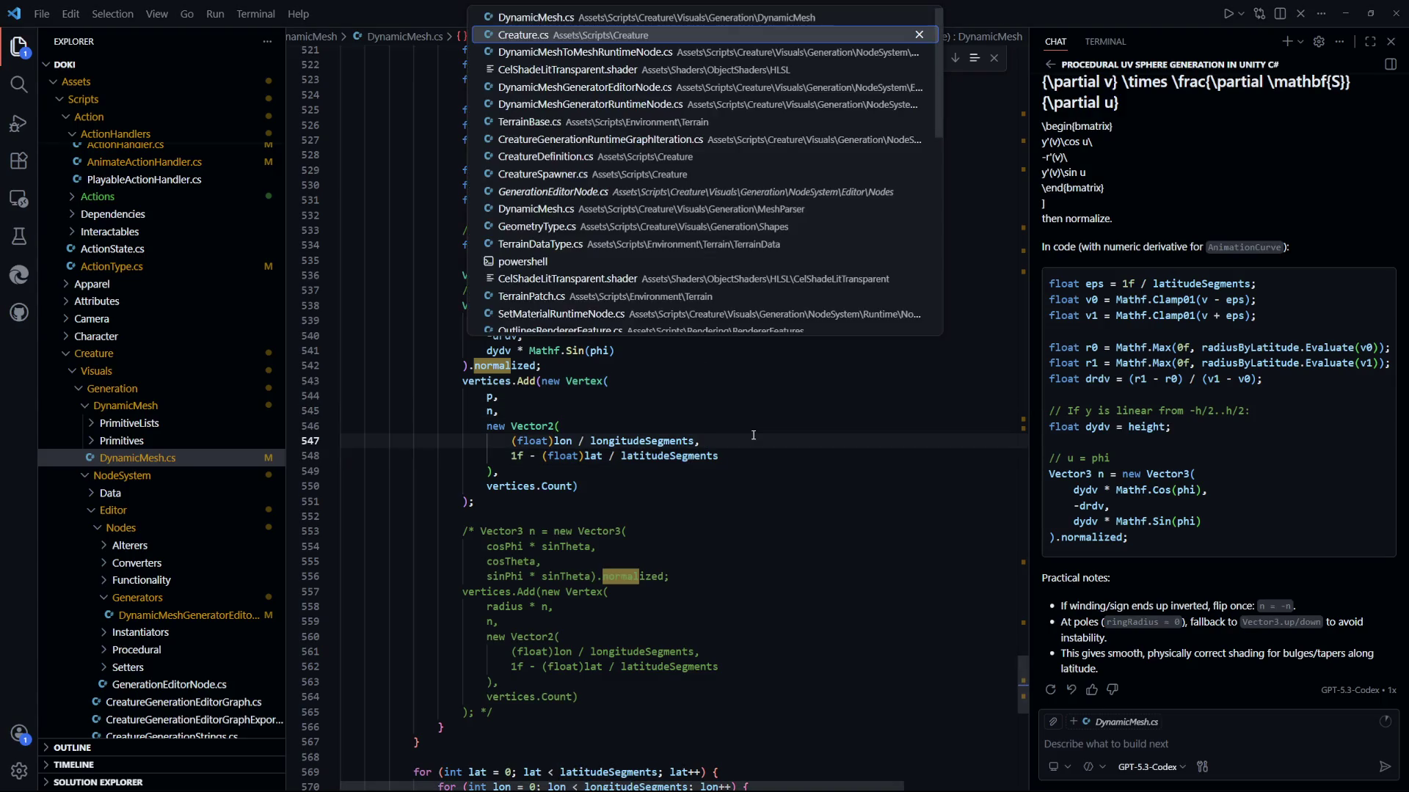
key(Escape)
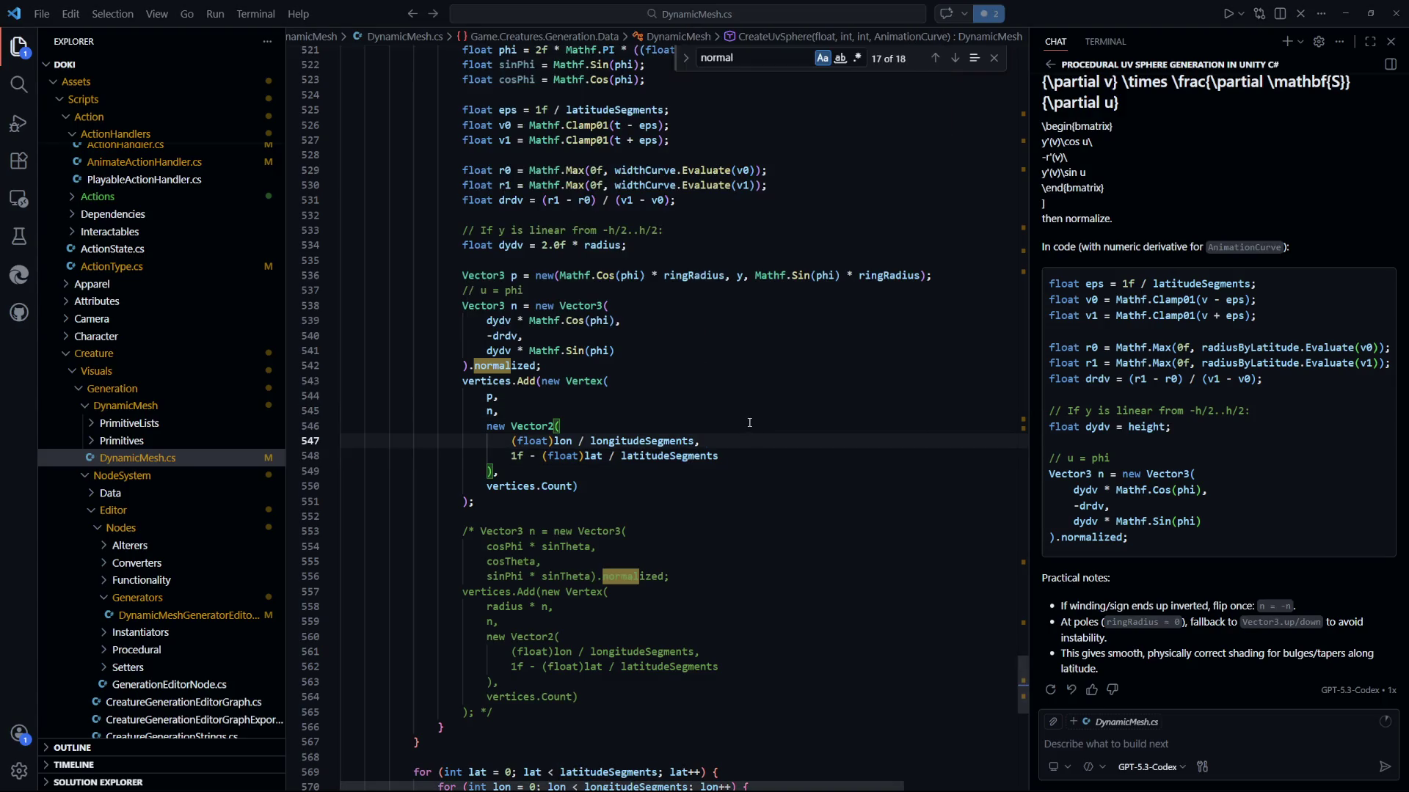
click(808, 406)
key(ctrl+p)
key(Down)
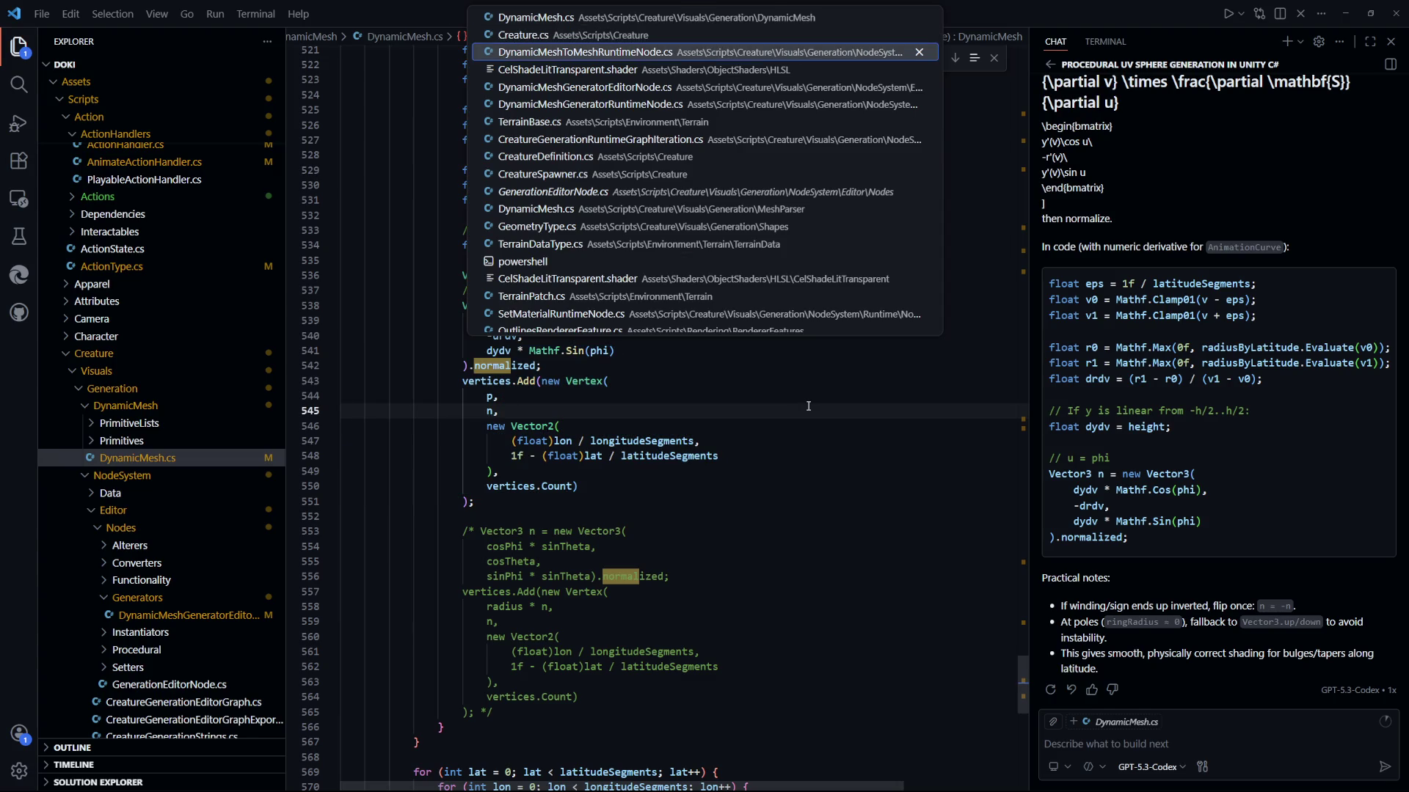
key(Return)
key(alt+Left)
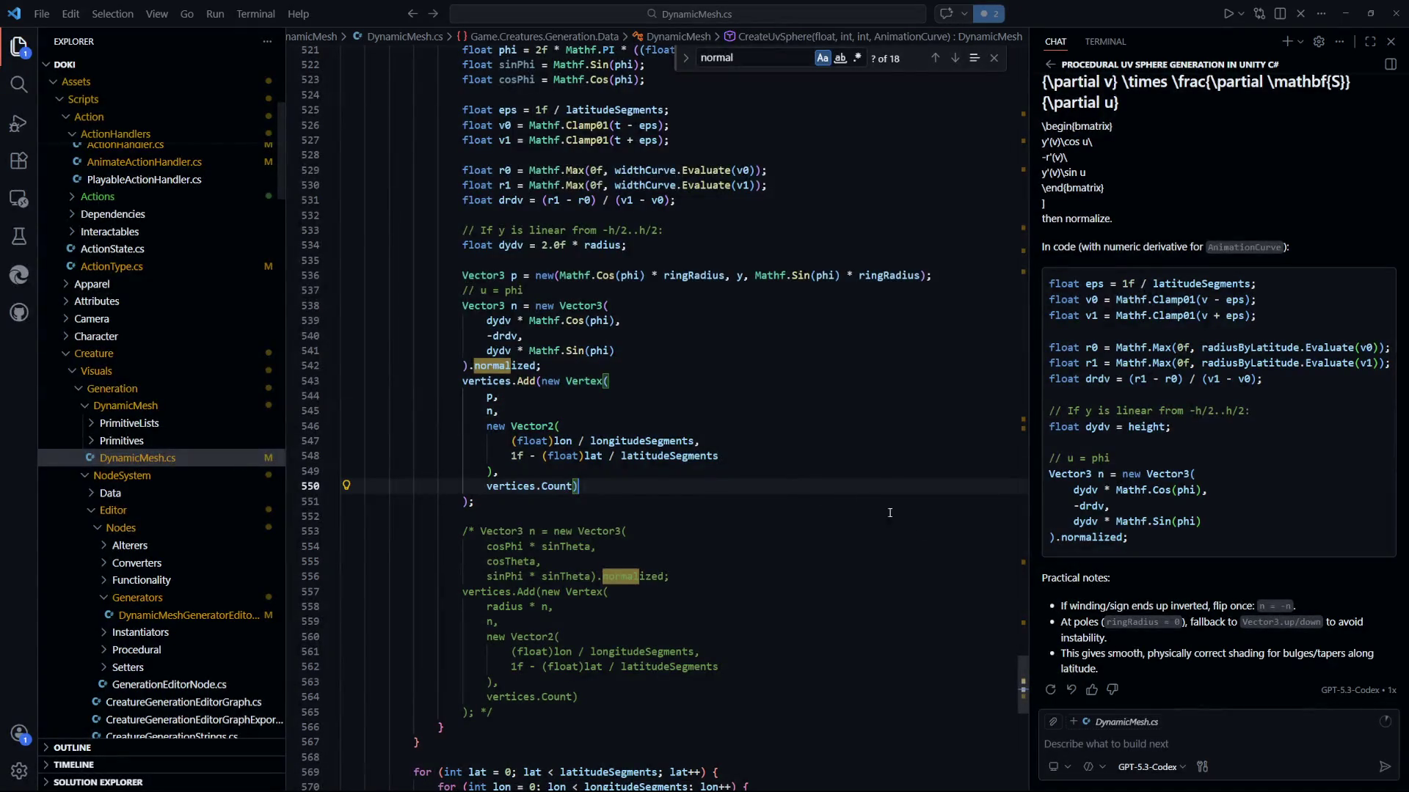
Search DynamicMesh.cs for 'GetMe' to reach the GetMesh method body.
key(ctrl+f)
text(getmesh)
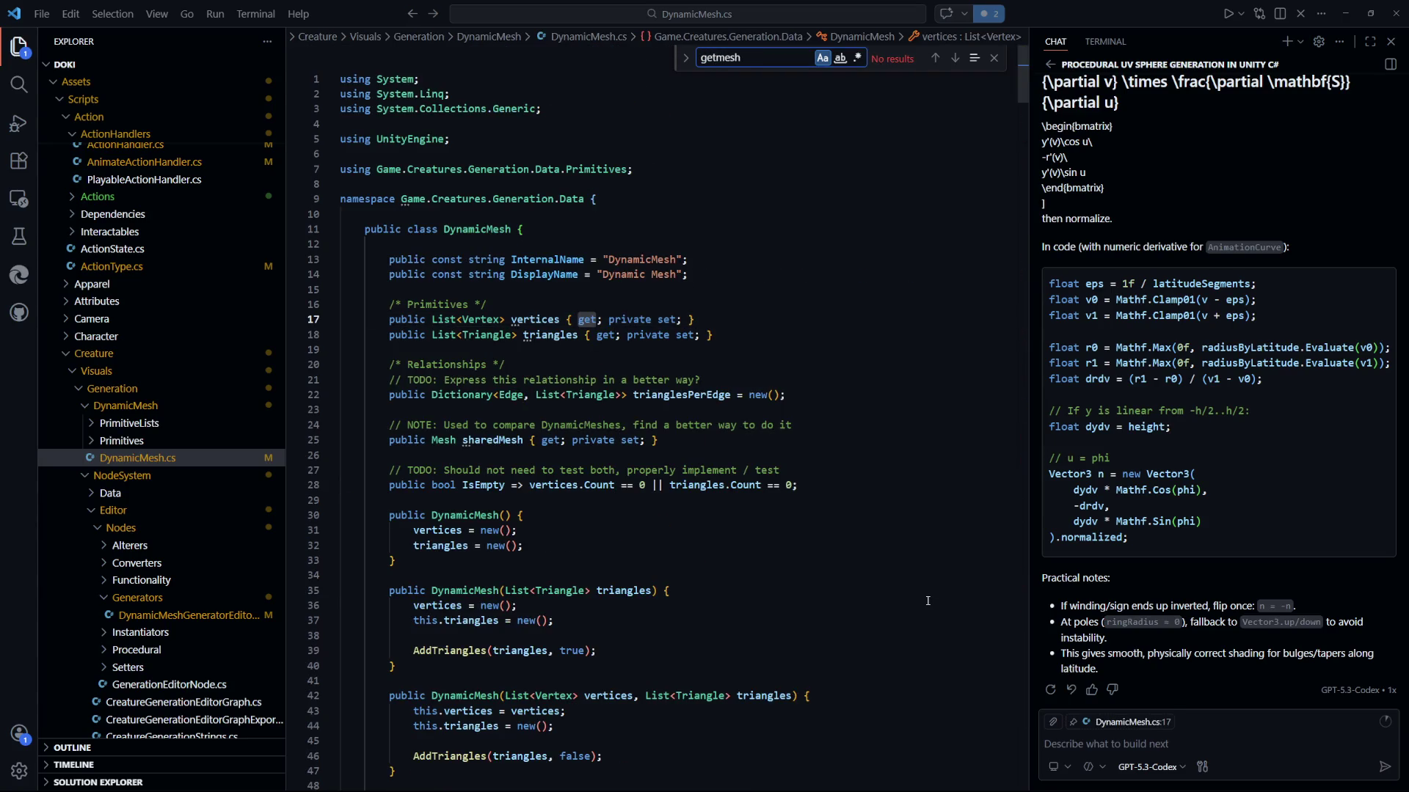
key(BackSpace)
key(BackSpace)
key(BackSpace)
click(920, 485)
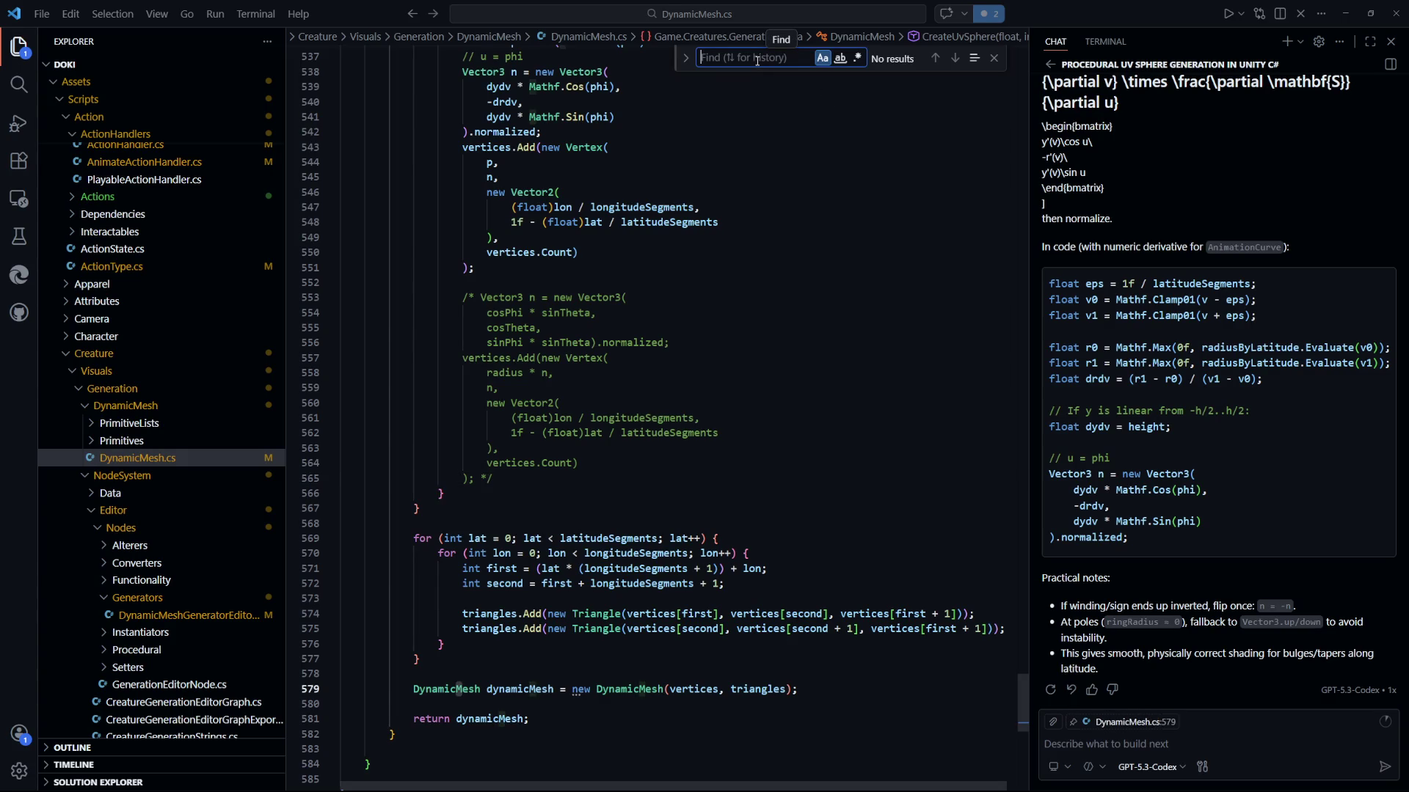
text(GetMe)
click(586, 448)
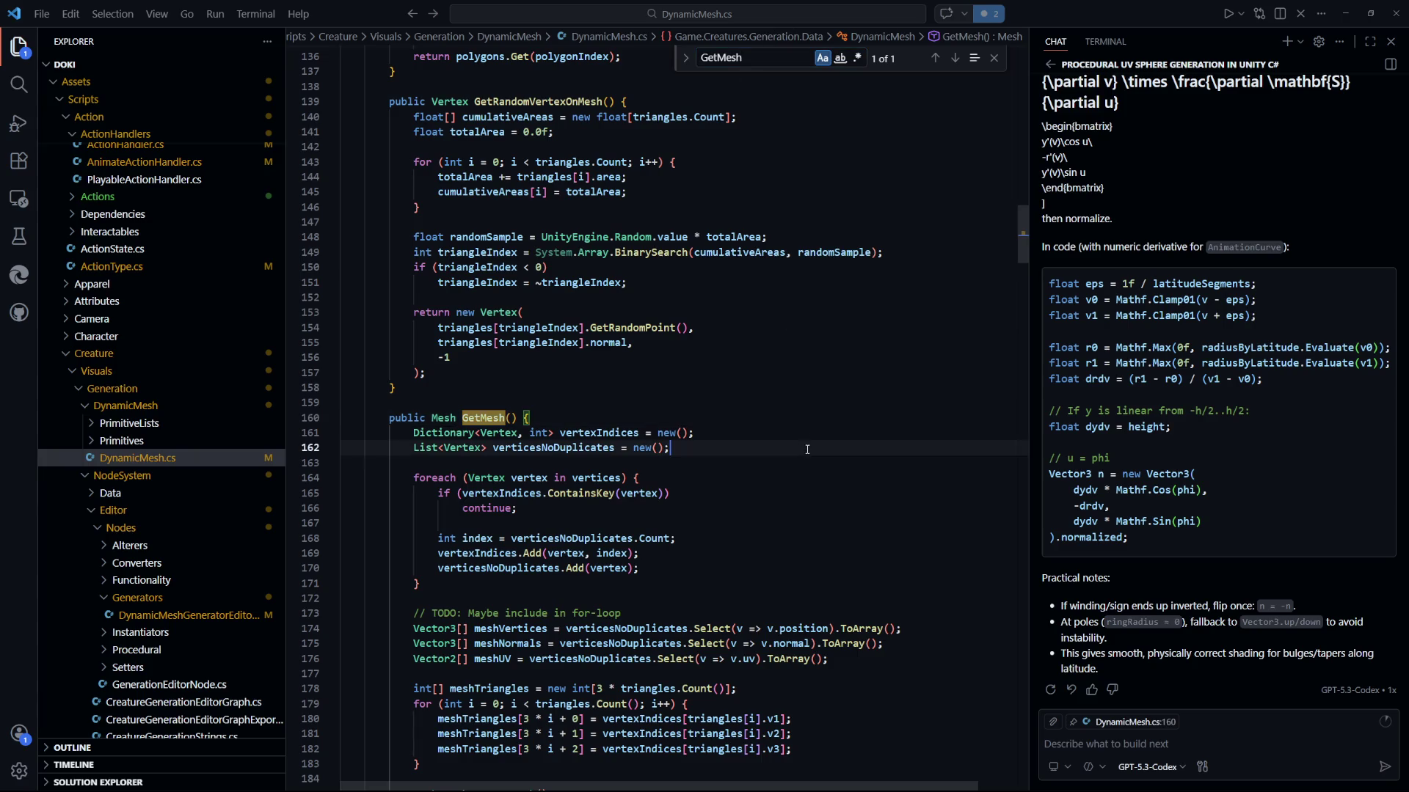
scroll(424, 378, down, 10)
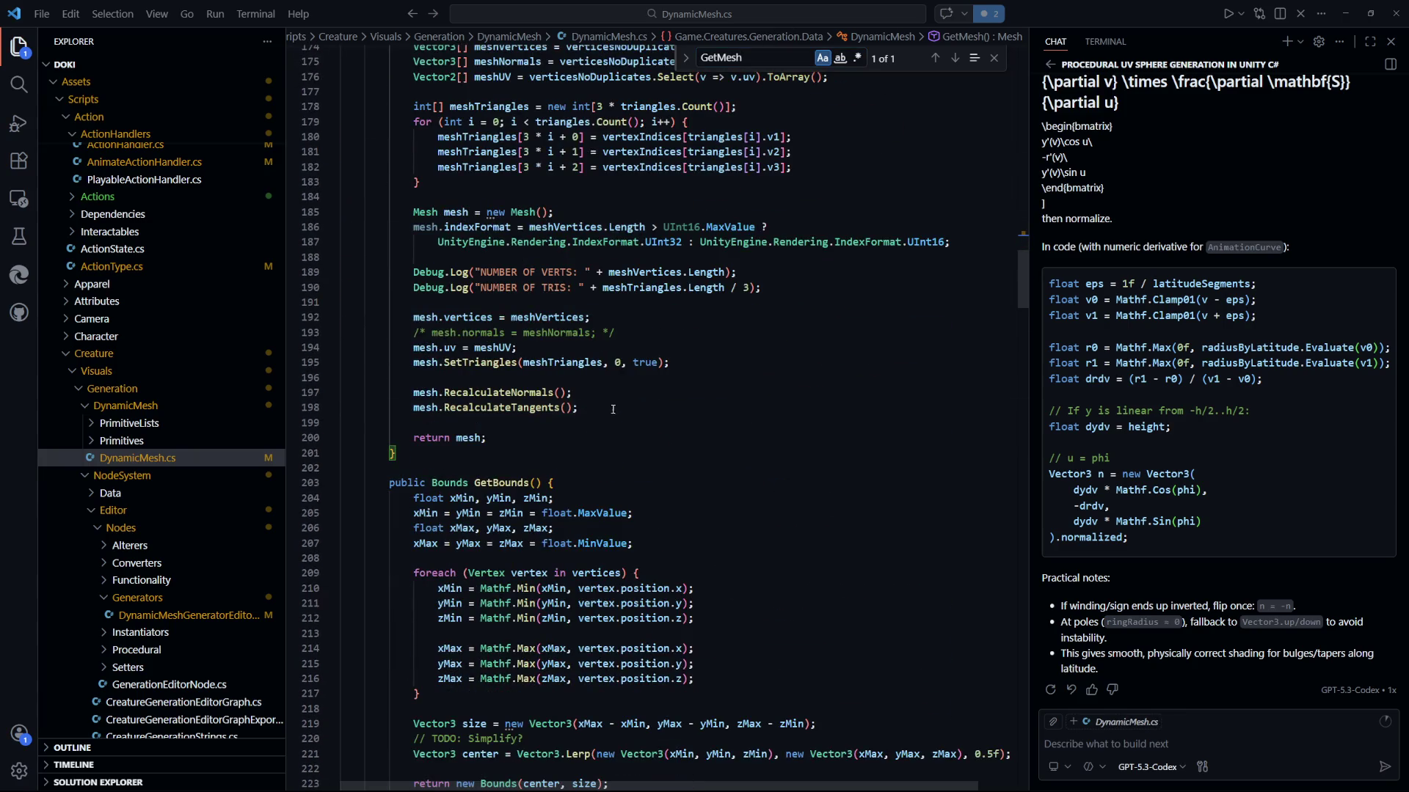
Comment out RecalculateNormals and RecalculateTangents, uncomment mesh.normals = meshNormals, and return to Unity to recompile.
drag(613, 409, 413, 392)
key(shift+alt+a)
drag(614, 333, 455, 332)
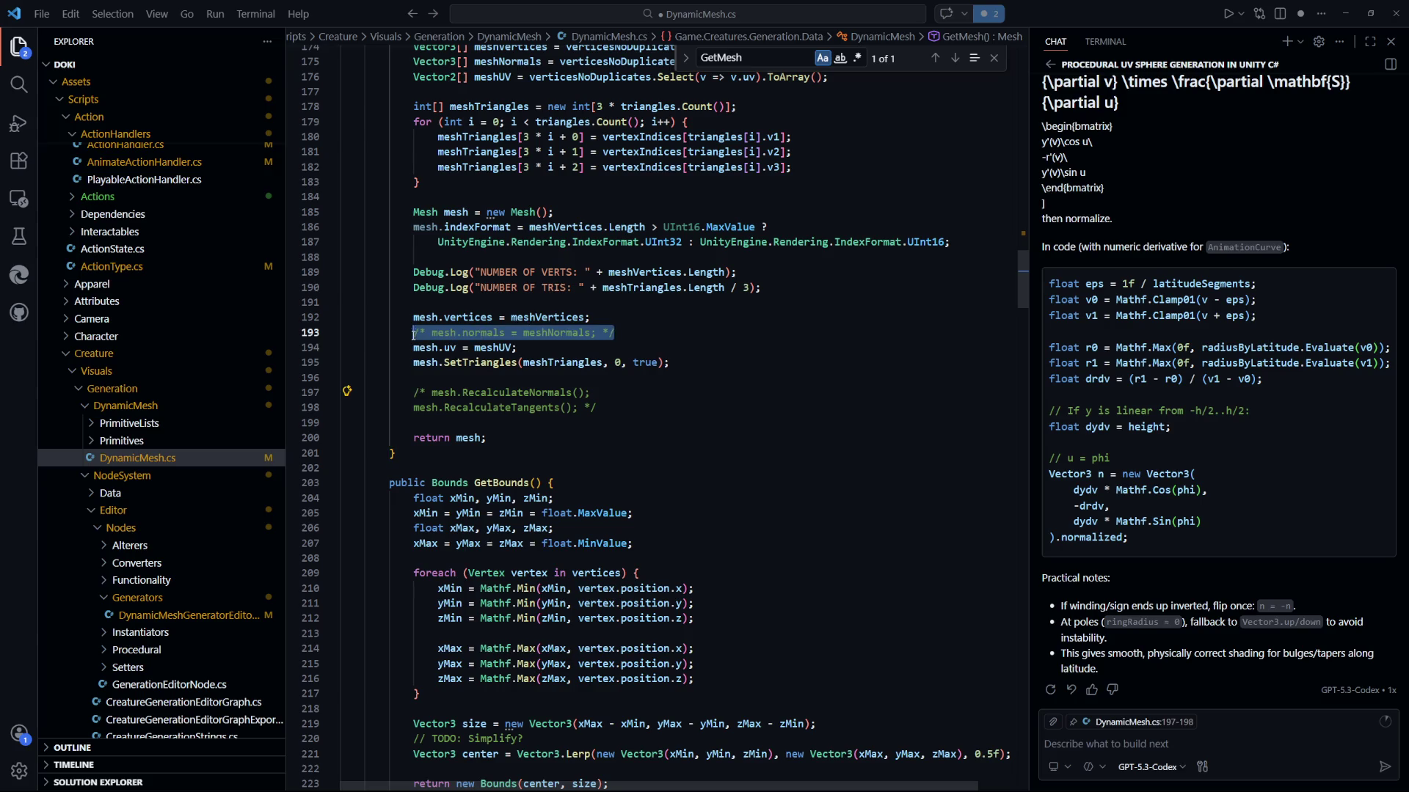
key(shift+alt+a)
click(817, 443)
key(alt+Tab)
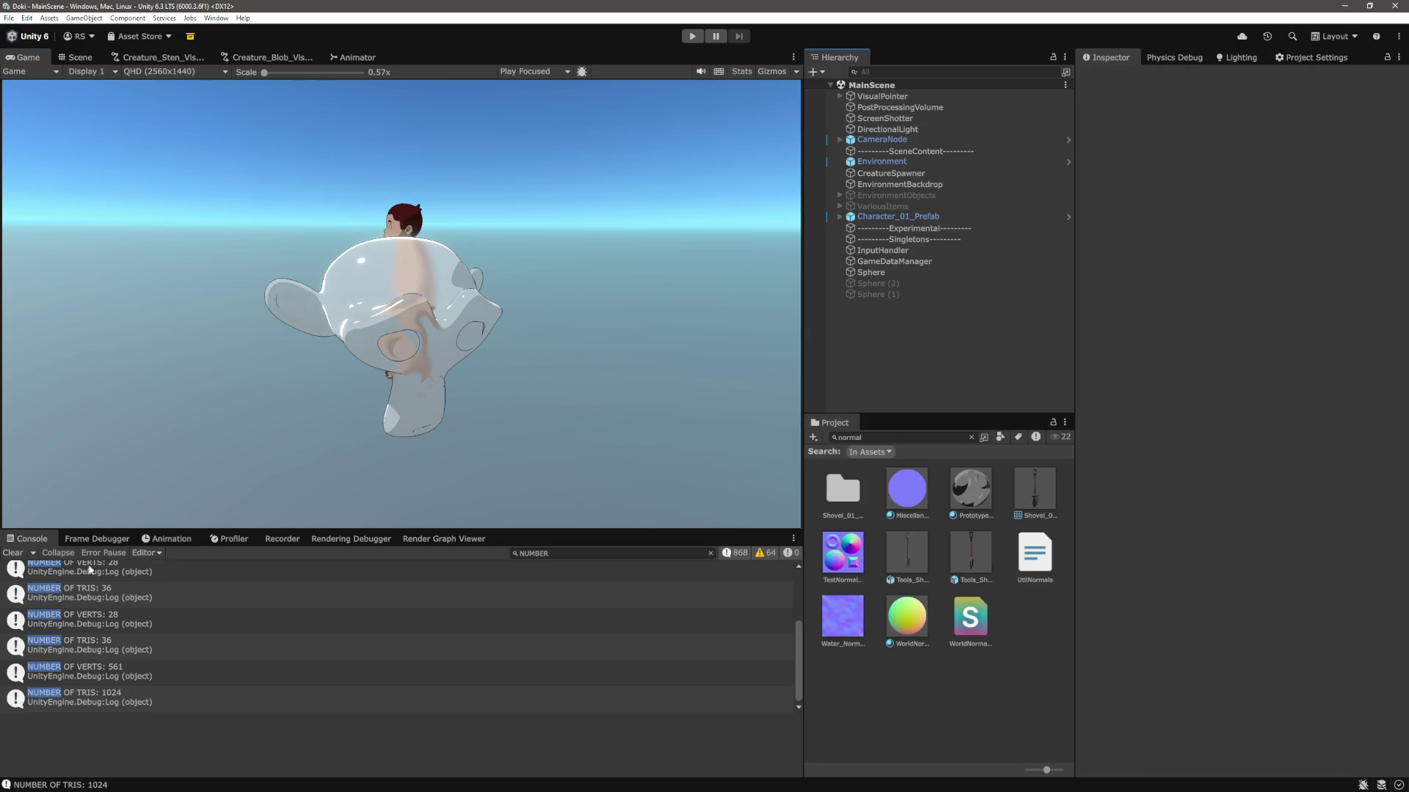
Clear the Console, then run the character forward with W toward the spawned green blob.
click(14, 552)
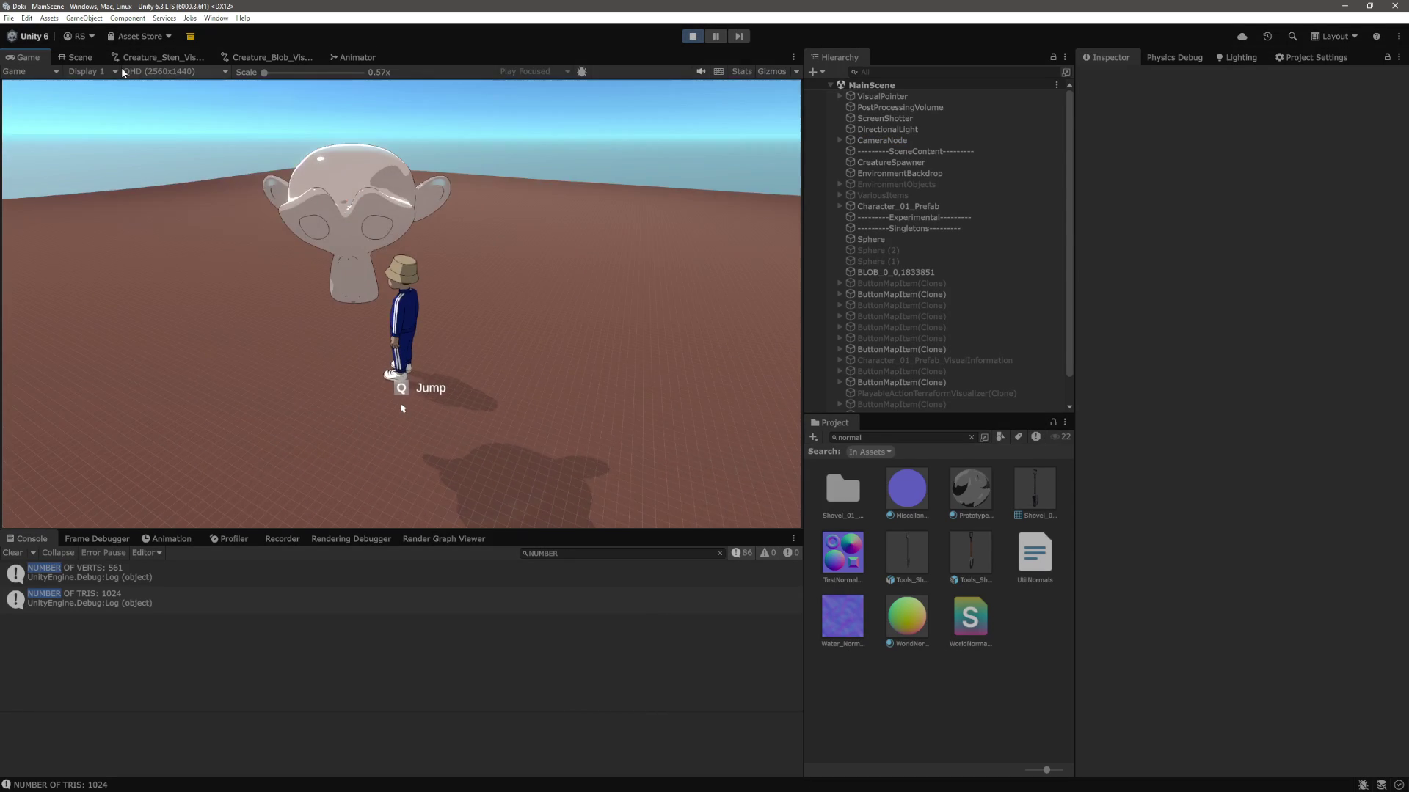
key(ctrl+1)
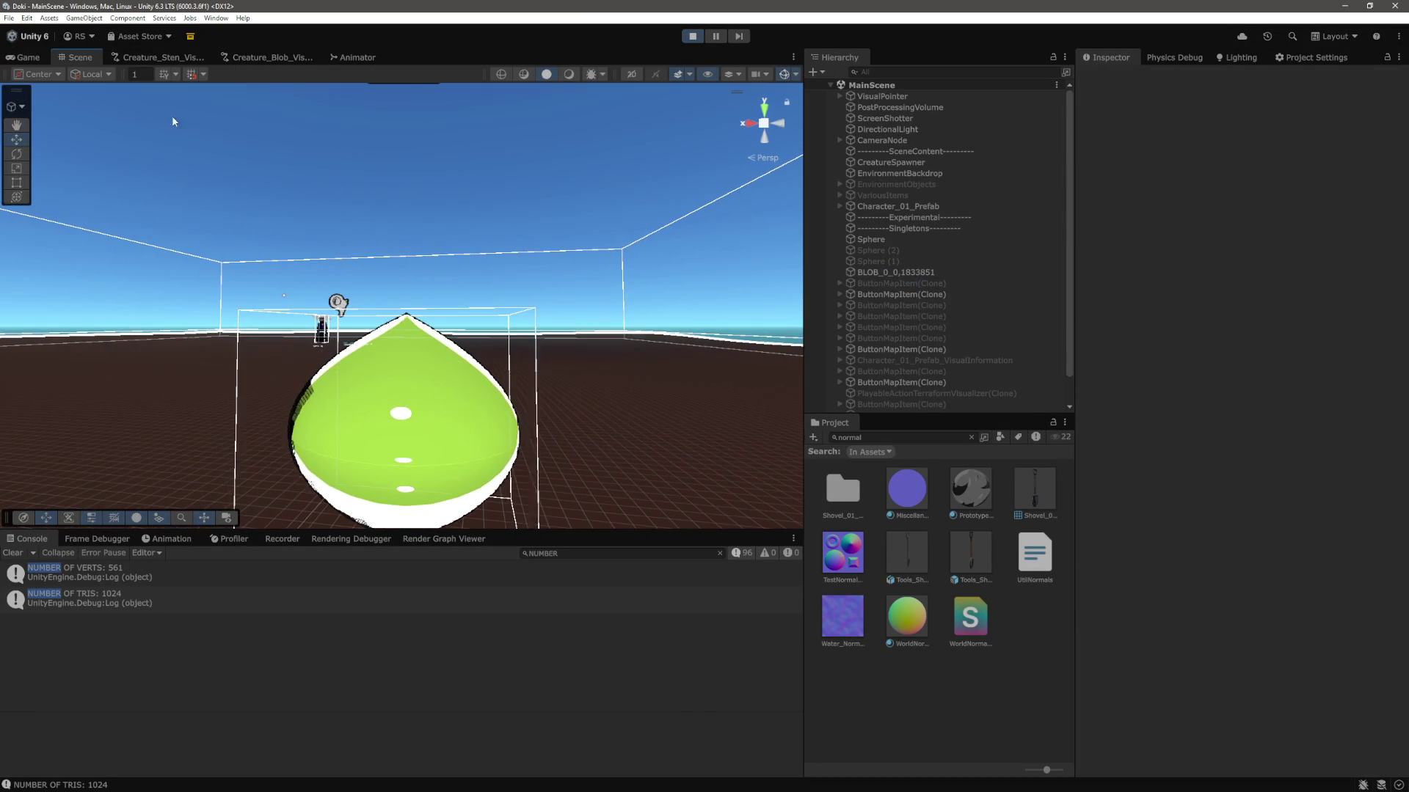
click(28, 57)
key(w)
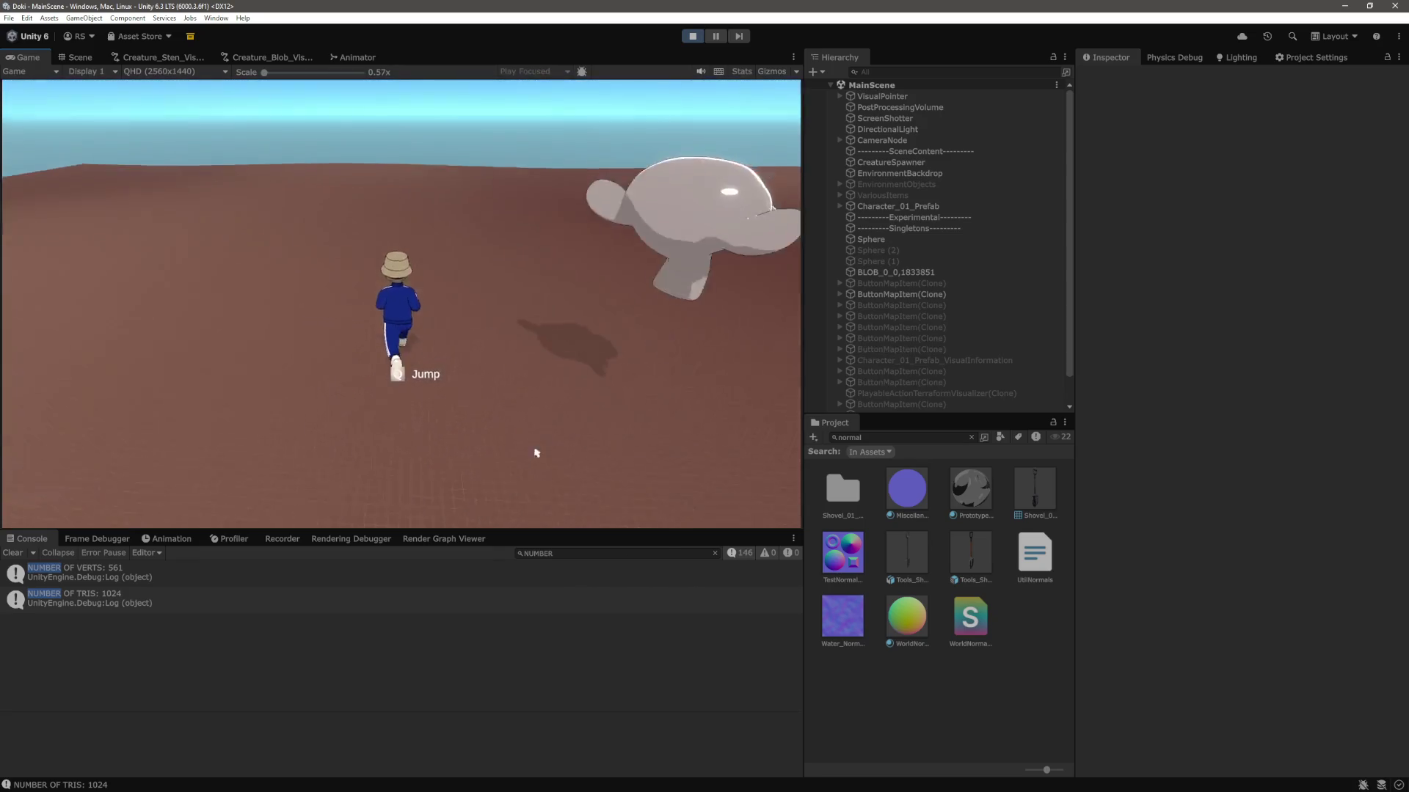
key(w)
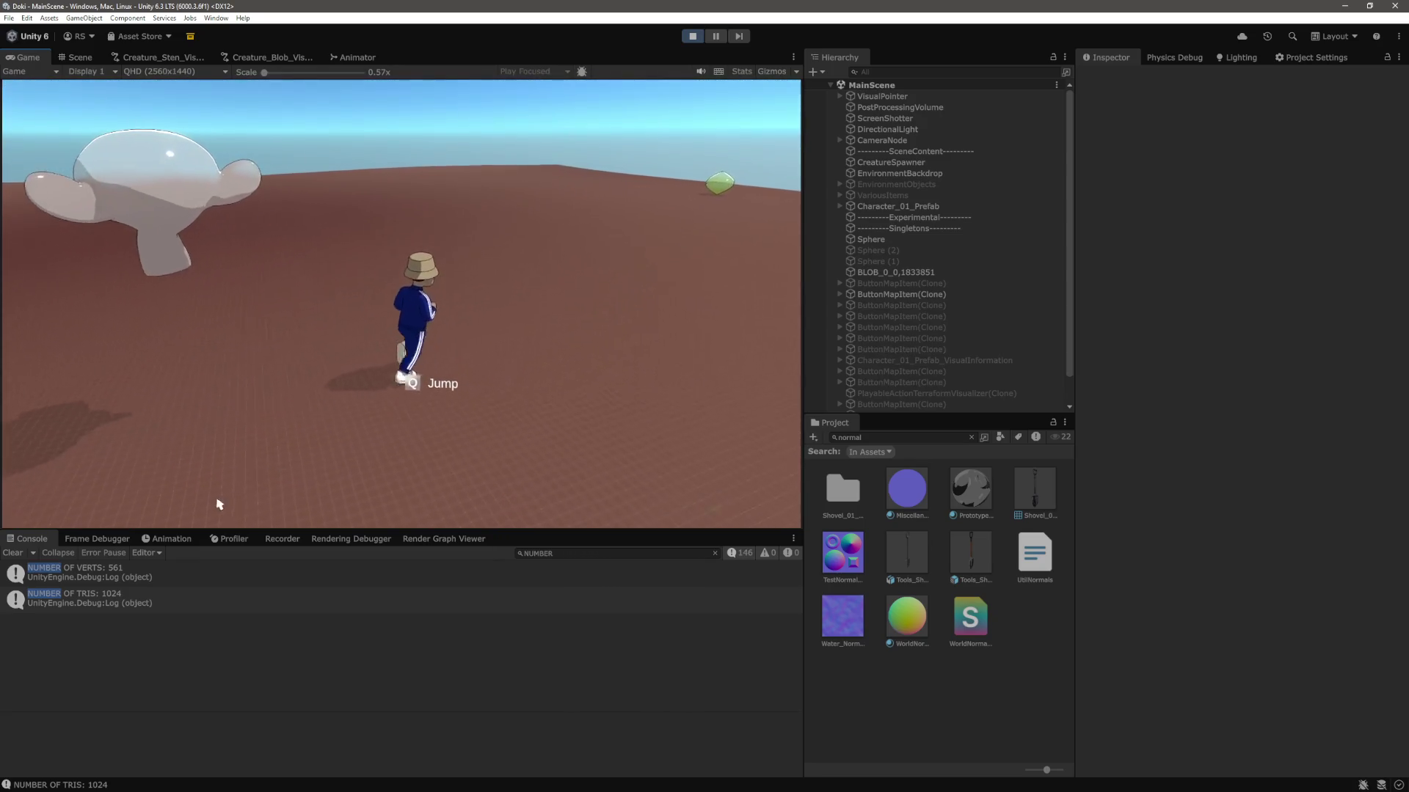
key(w)
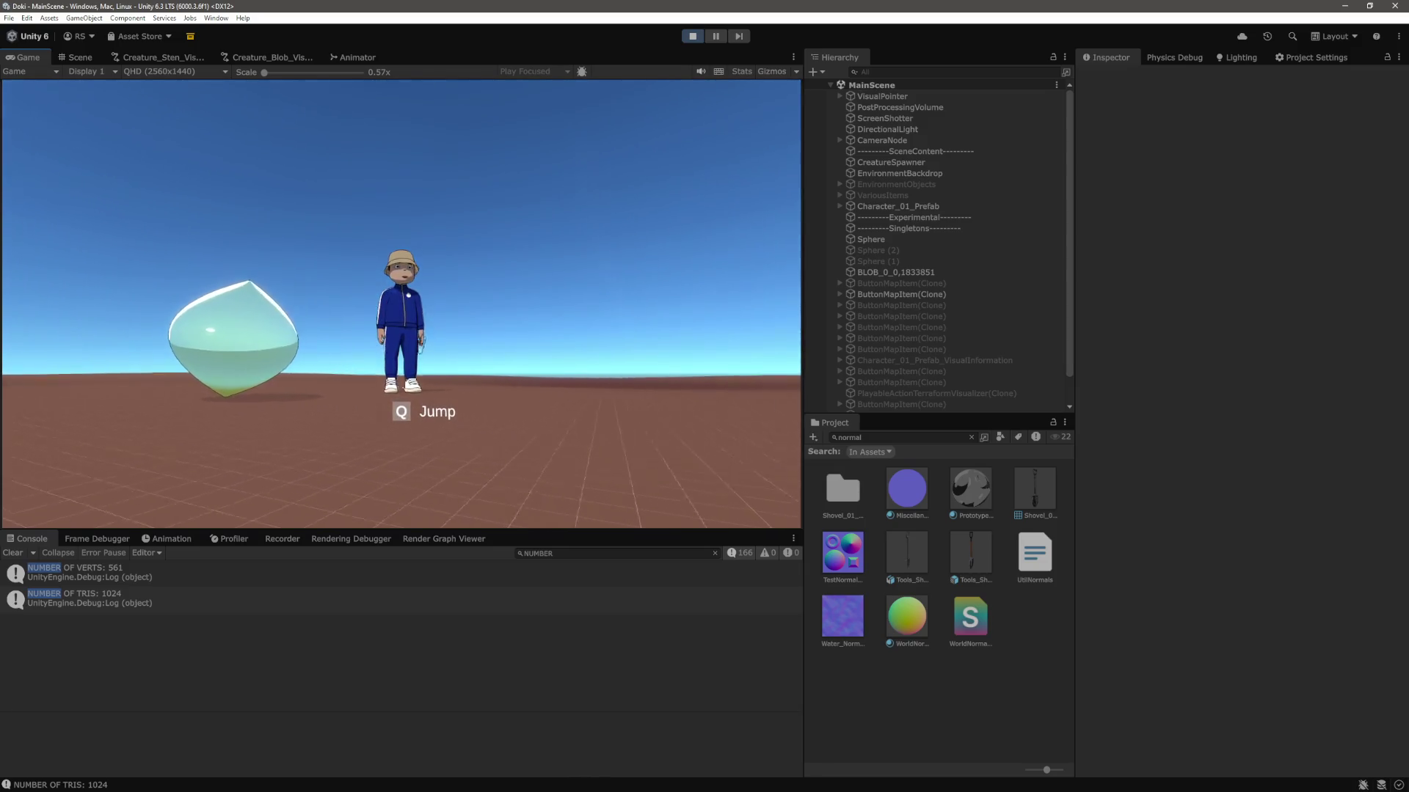
key(w)
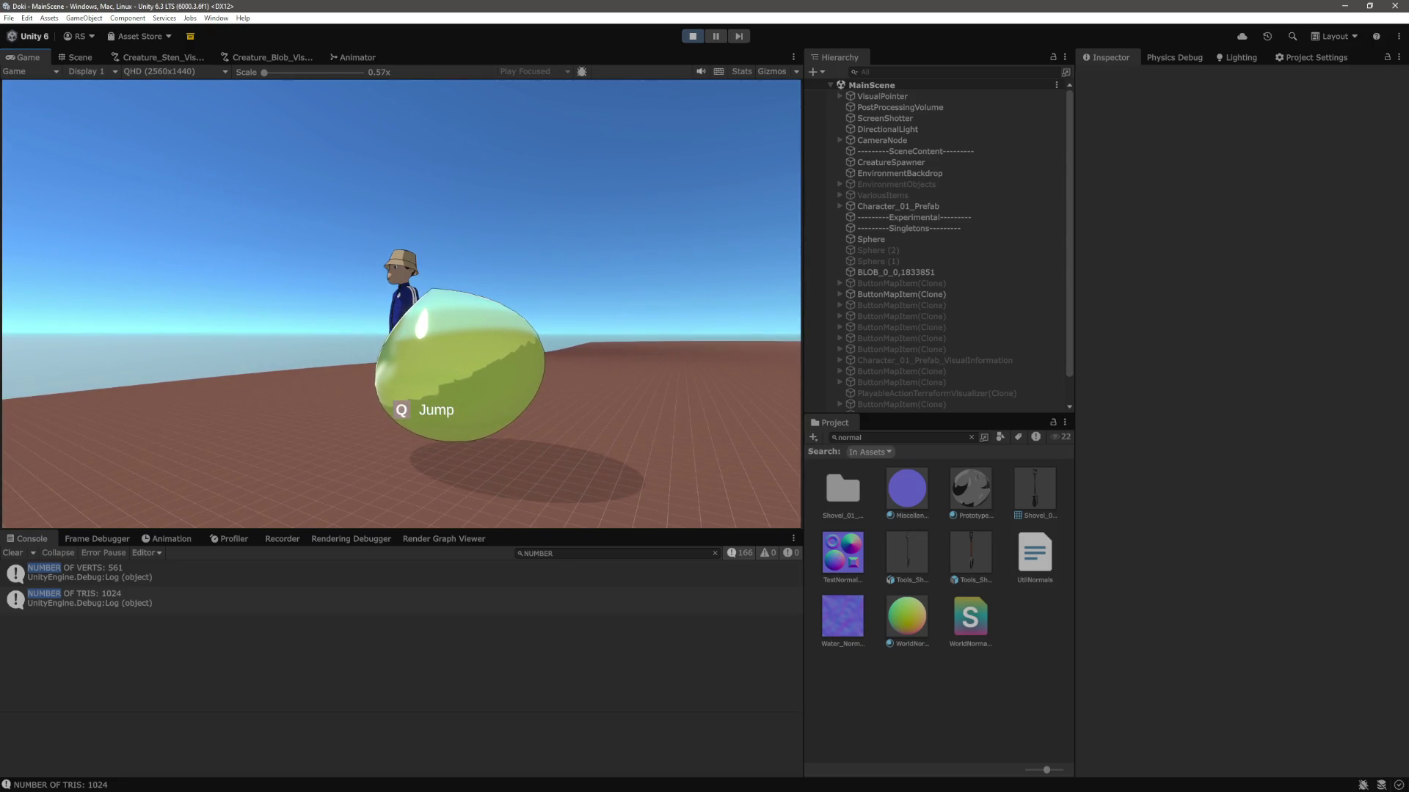
Apply WorldNormalMaterial to the blob's Element 0, resume the game to view its rainbow normals, then stop play.
click(73, 57)
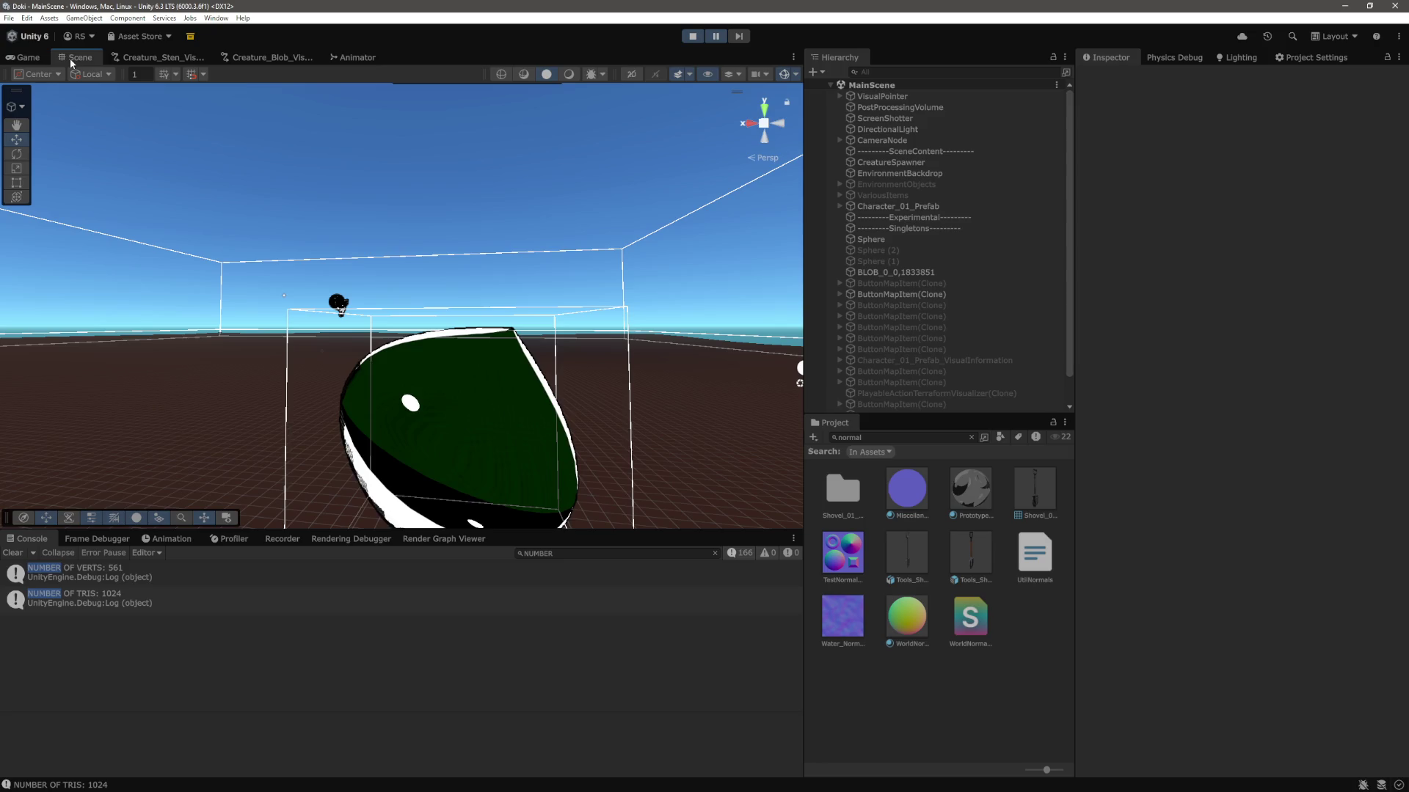
click(445, 409)
mouse_move(906, 616)
mouse_down()
mouse_move(1285, 368)
mouse_move(1291, 250)
mouse_up()
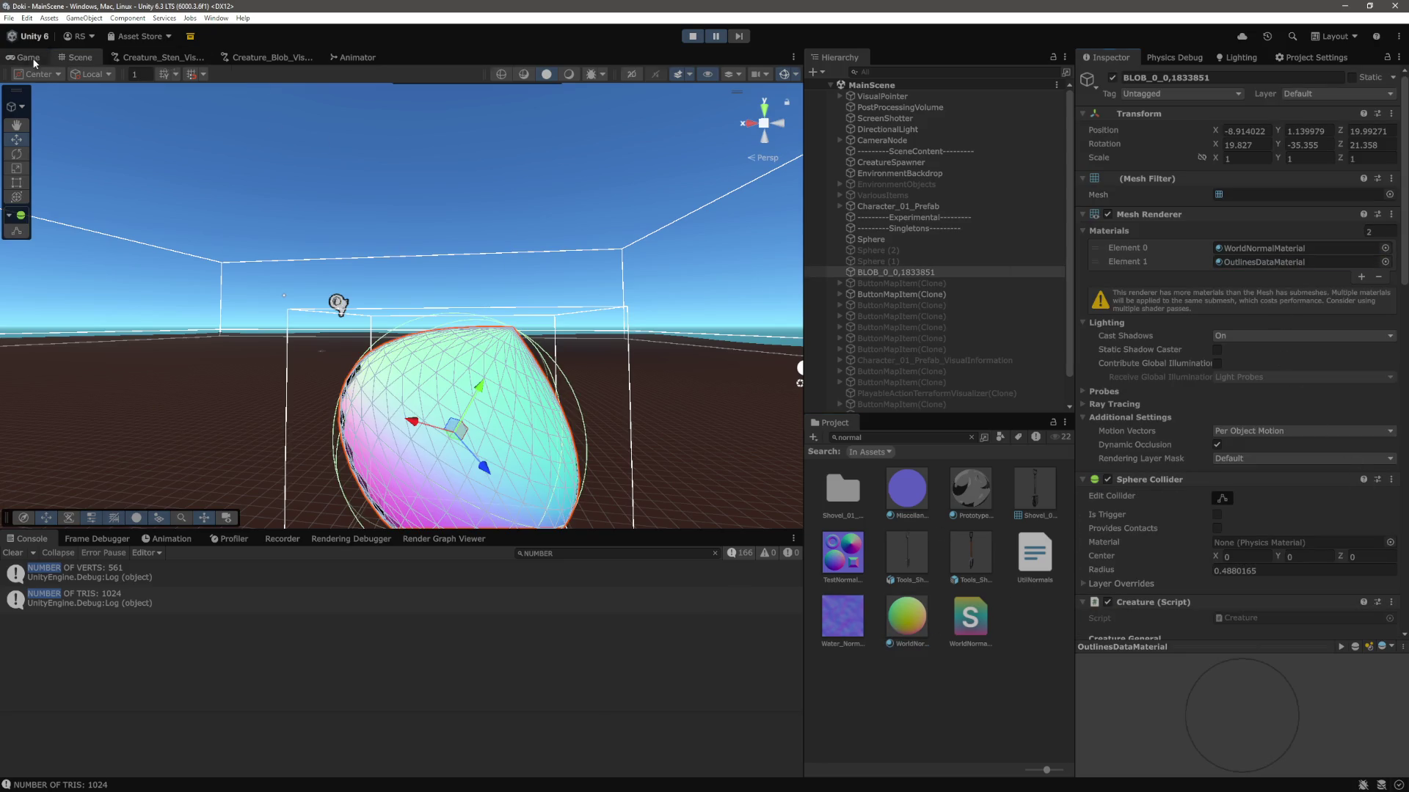
click(28, 57)
click(715, 38)
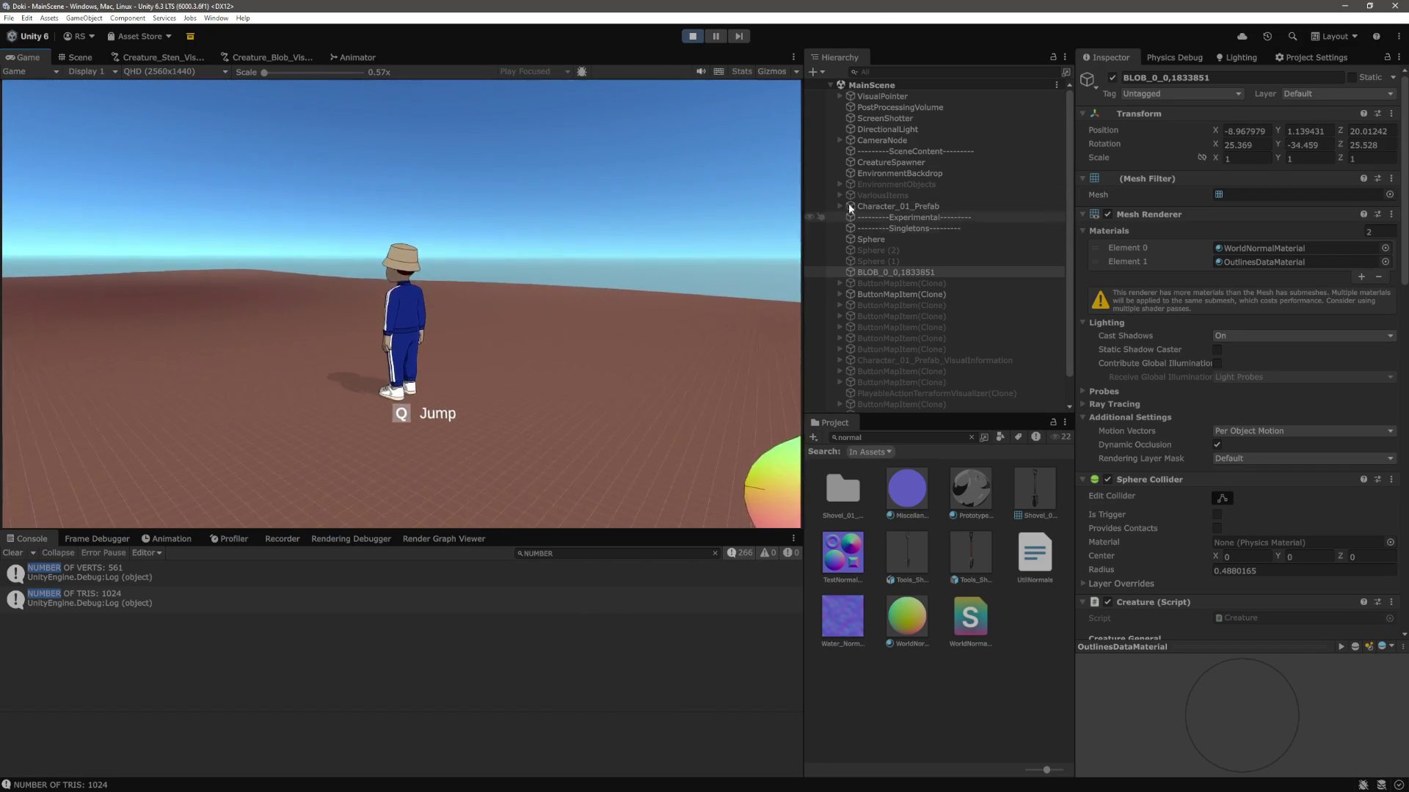
click(829, 85)
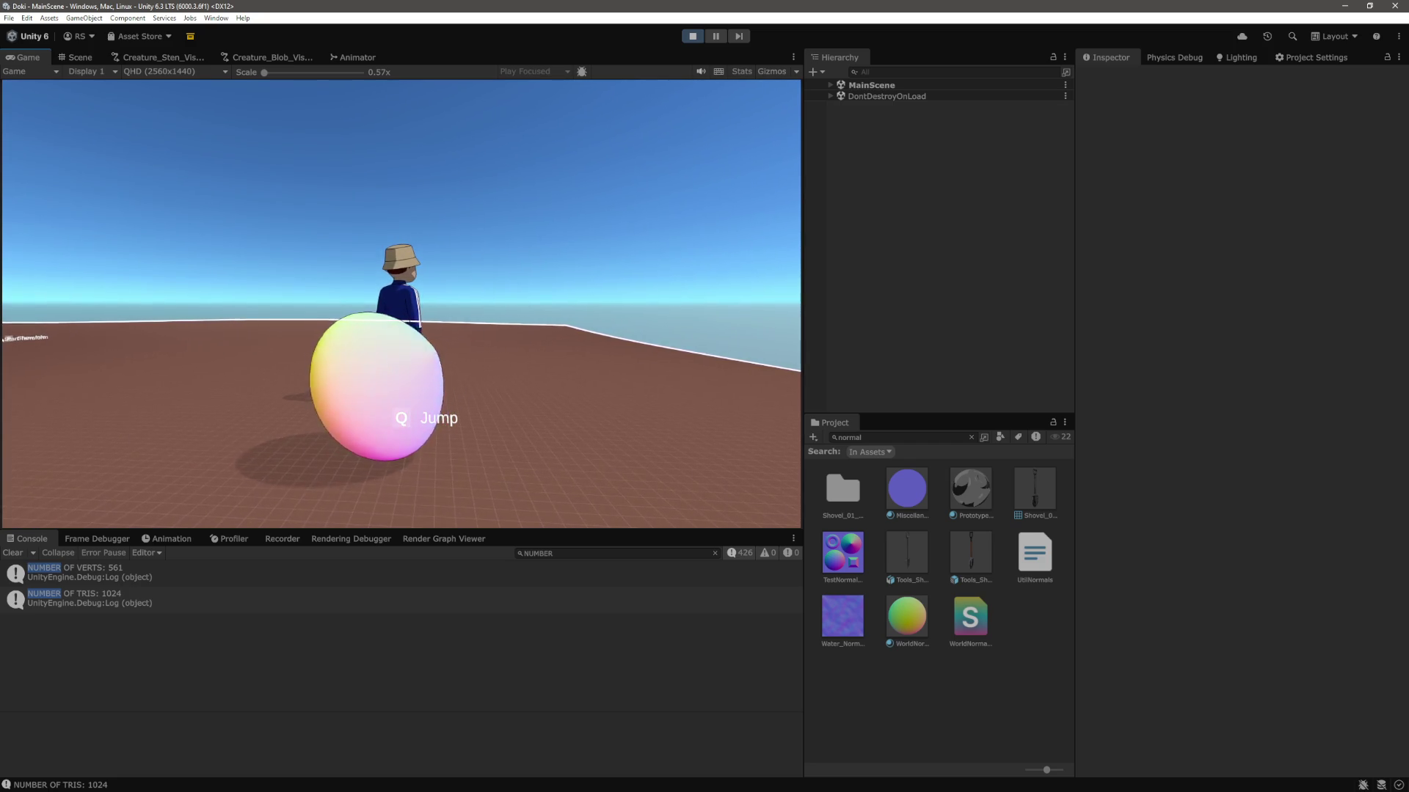
key(ctrl+p)
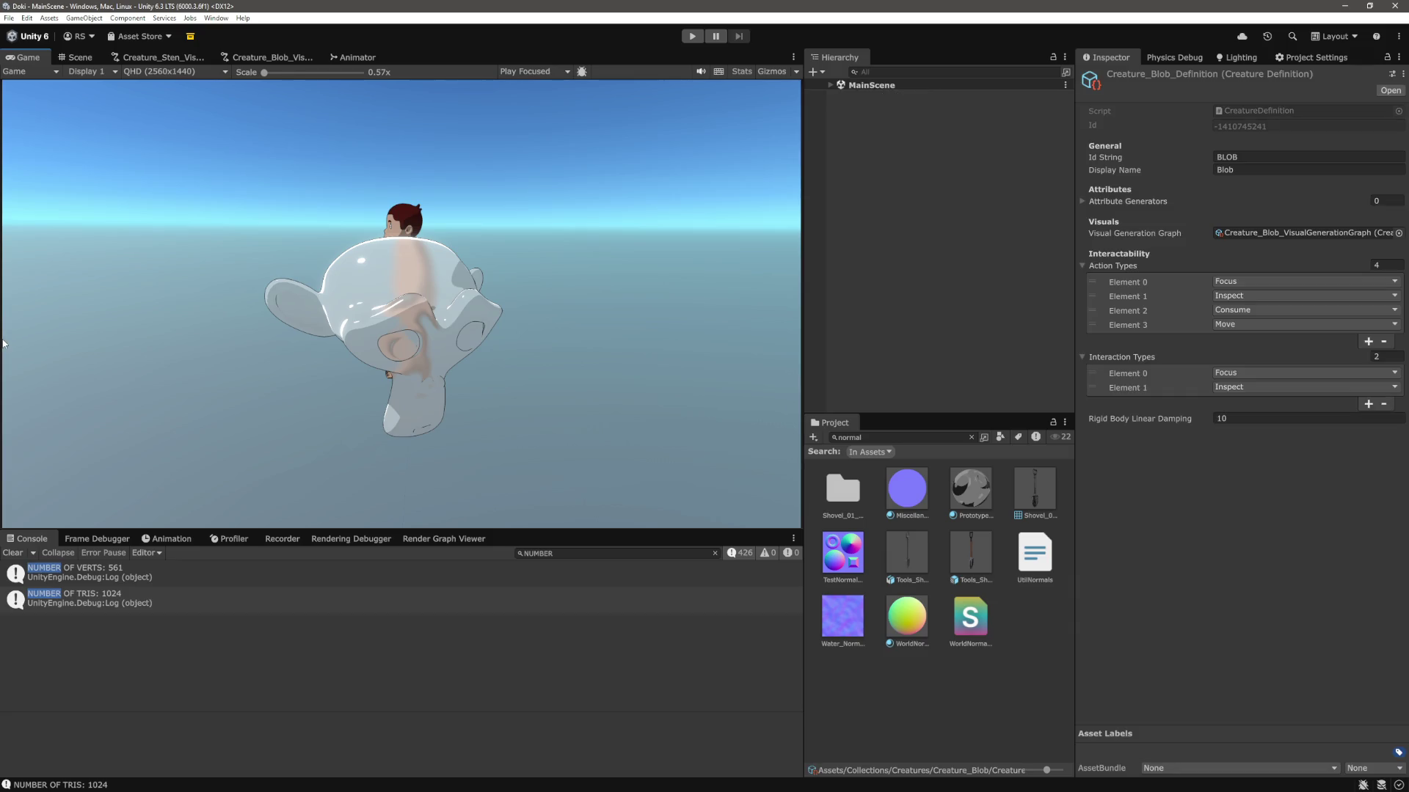
Uncomment the RecalculateNormals and RecalculateTangents calls in DynamicMesh.cs, save, and return to Unity.
key(alt+Tab)
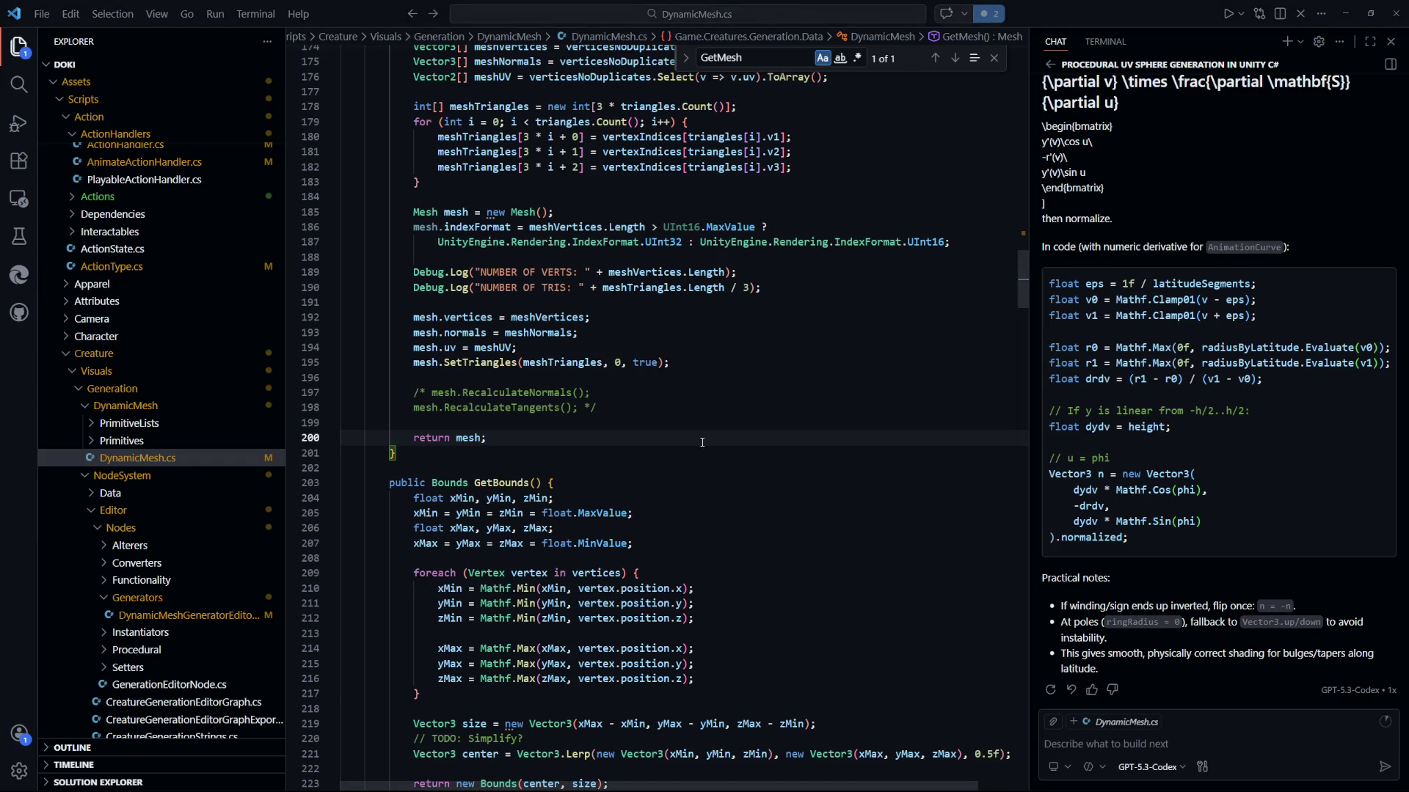
drag(413, 393, 597, 408)
key(shift+alt+a)
key(ctrl+s)
key(alt+Tab)
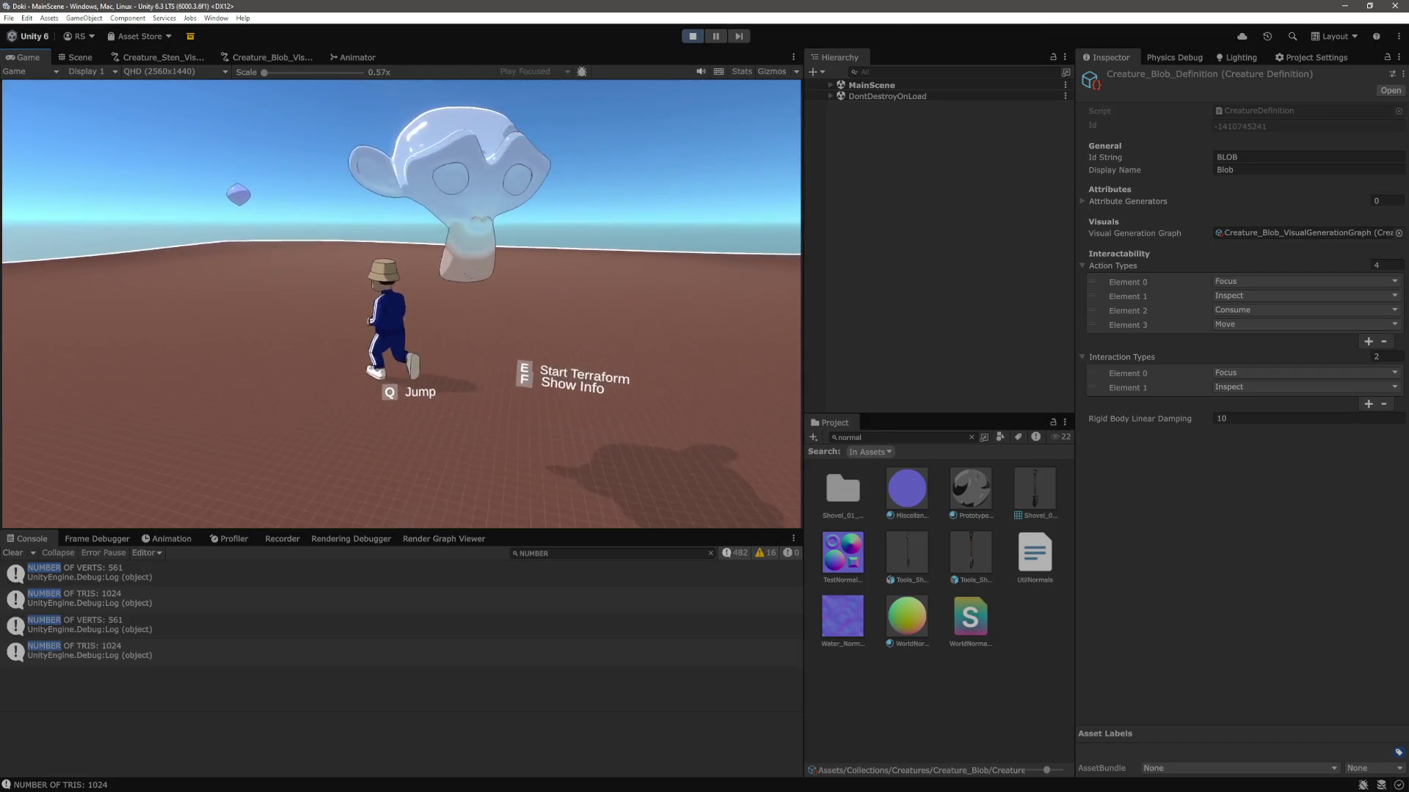
Walk the character up to the purple blob, then show the Scene view with MainScene expanded.
key(w)
key(w)
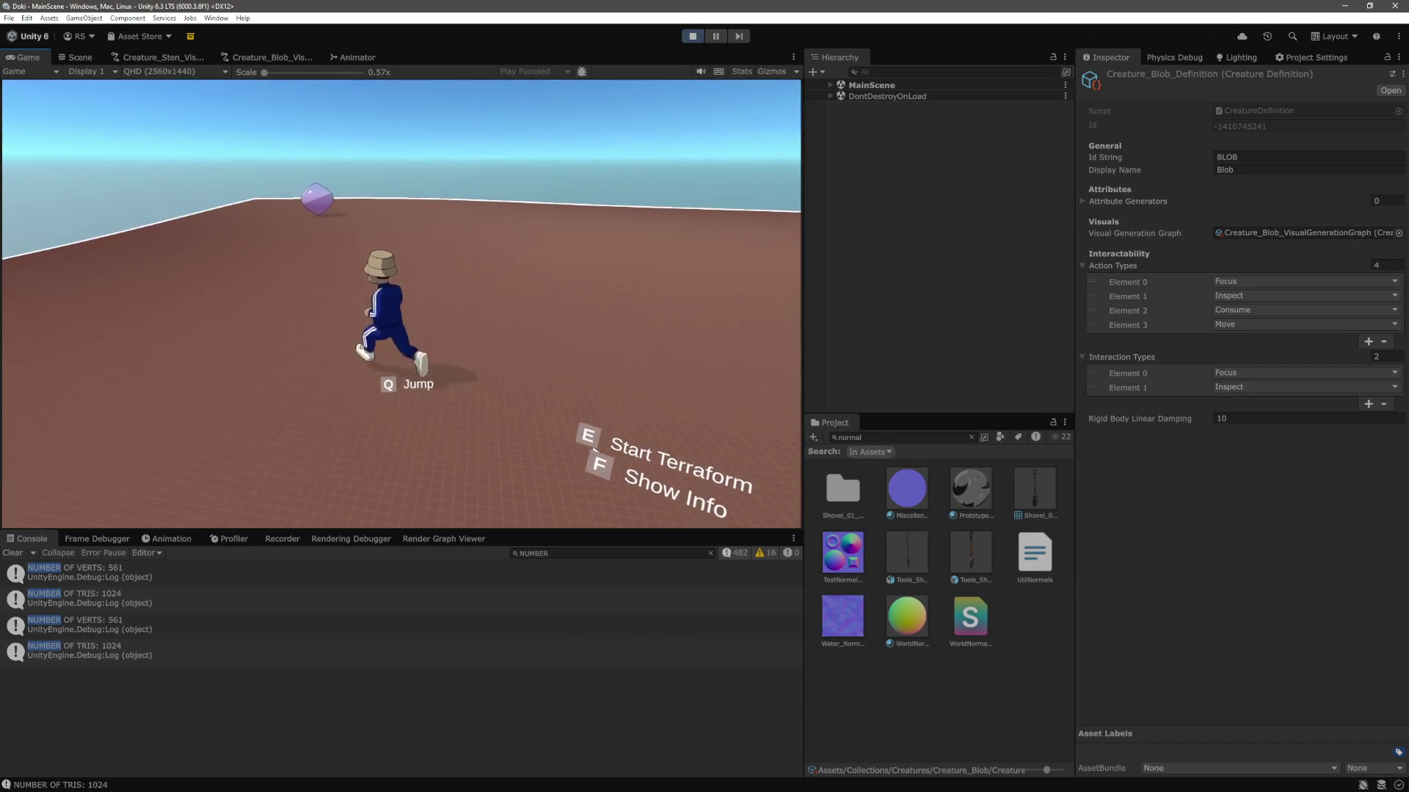
key(w)
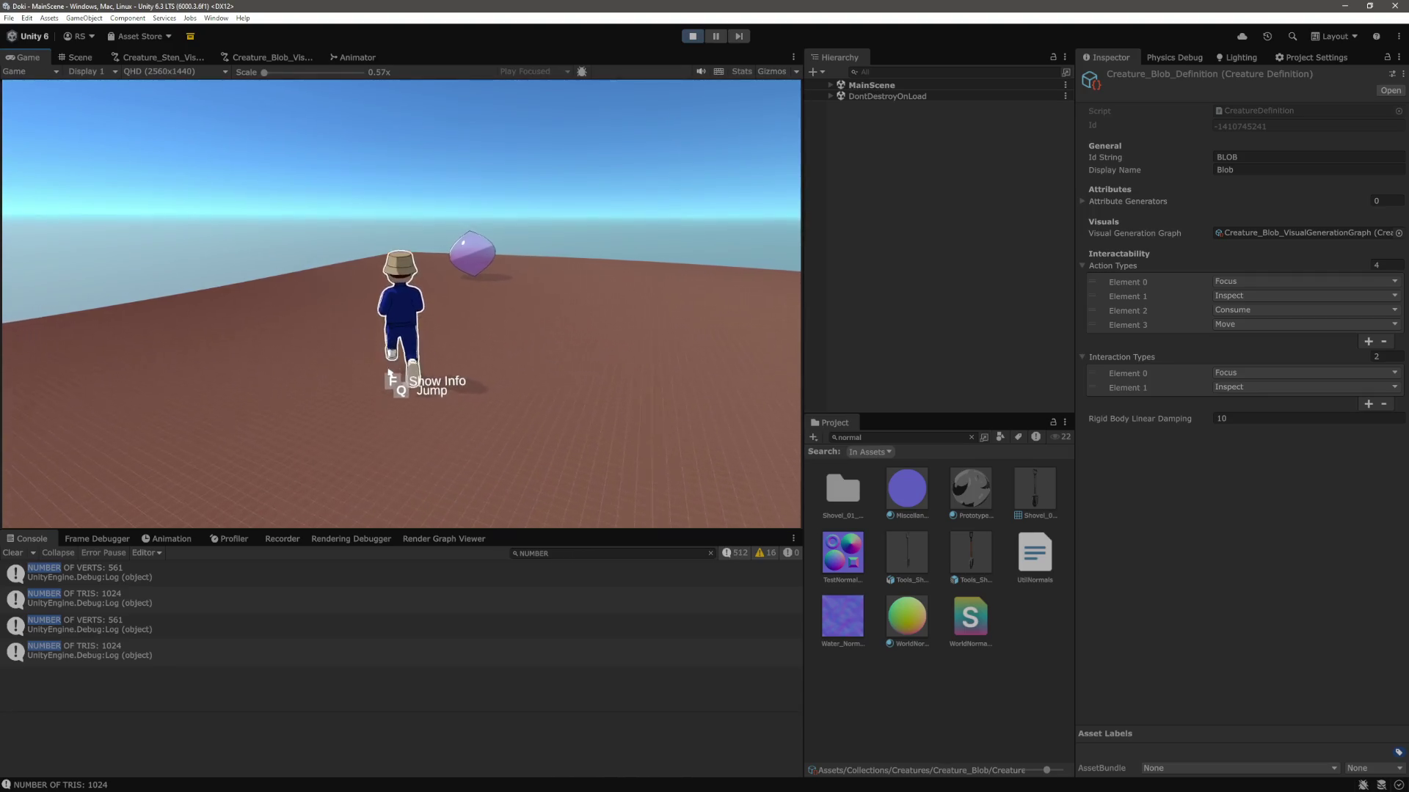
key(w)
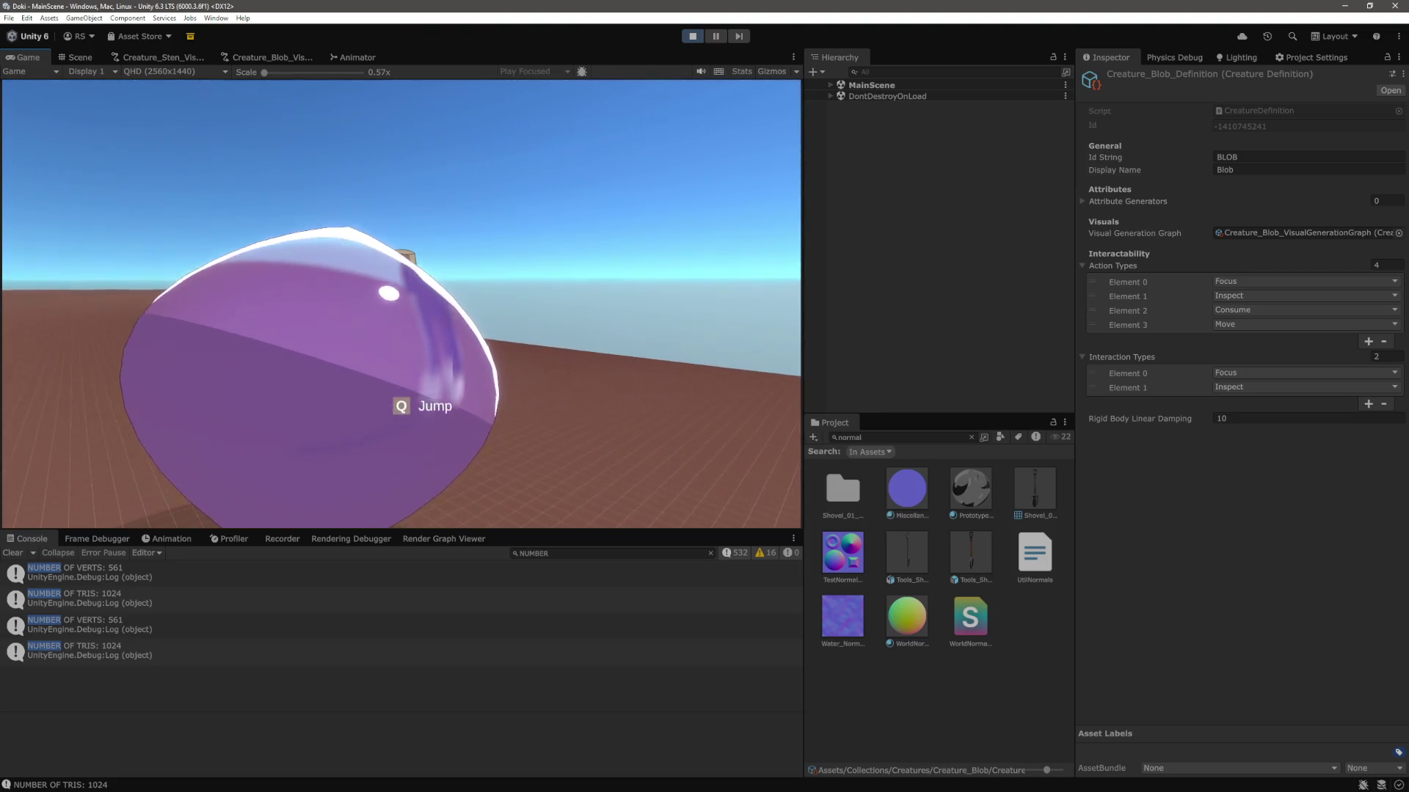
mouse_move(132, 298)
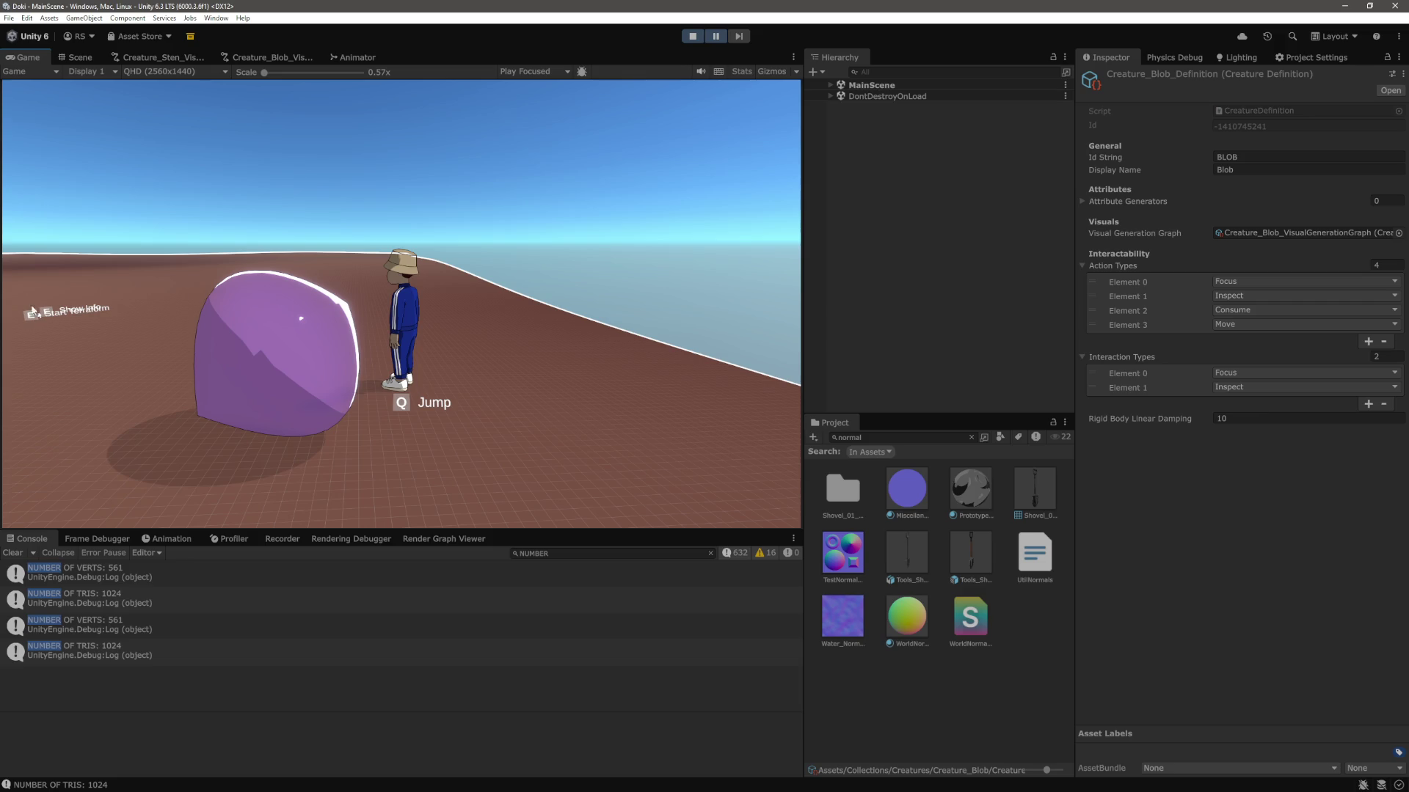
click(78, 59)
click(944, 179)
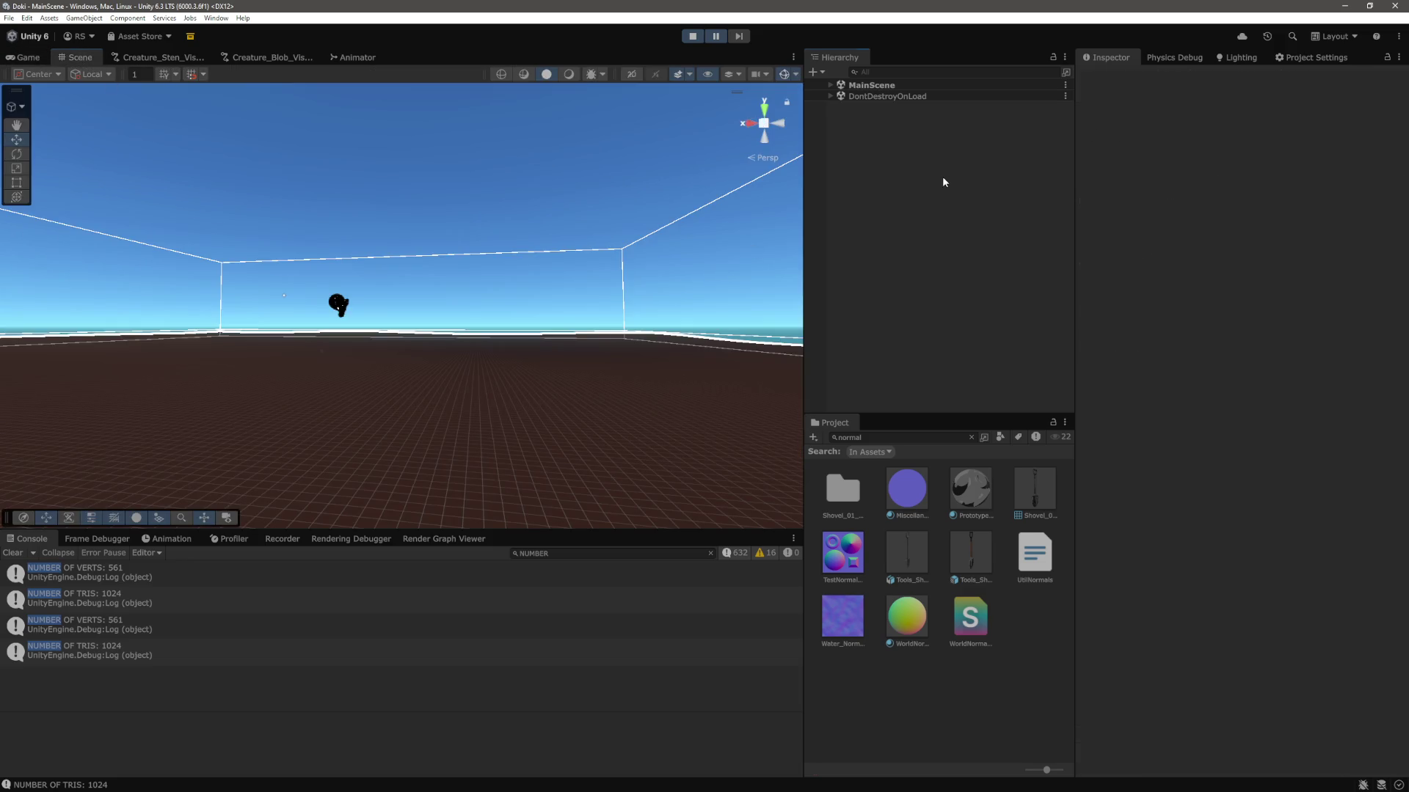
Select the spawned BLOB in the Hierarchy, frame it, and orbit to inspect it against the horizon.
click(830, 85)
click(893, 272)
key(f)
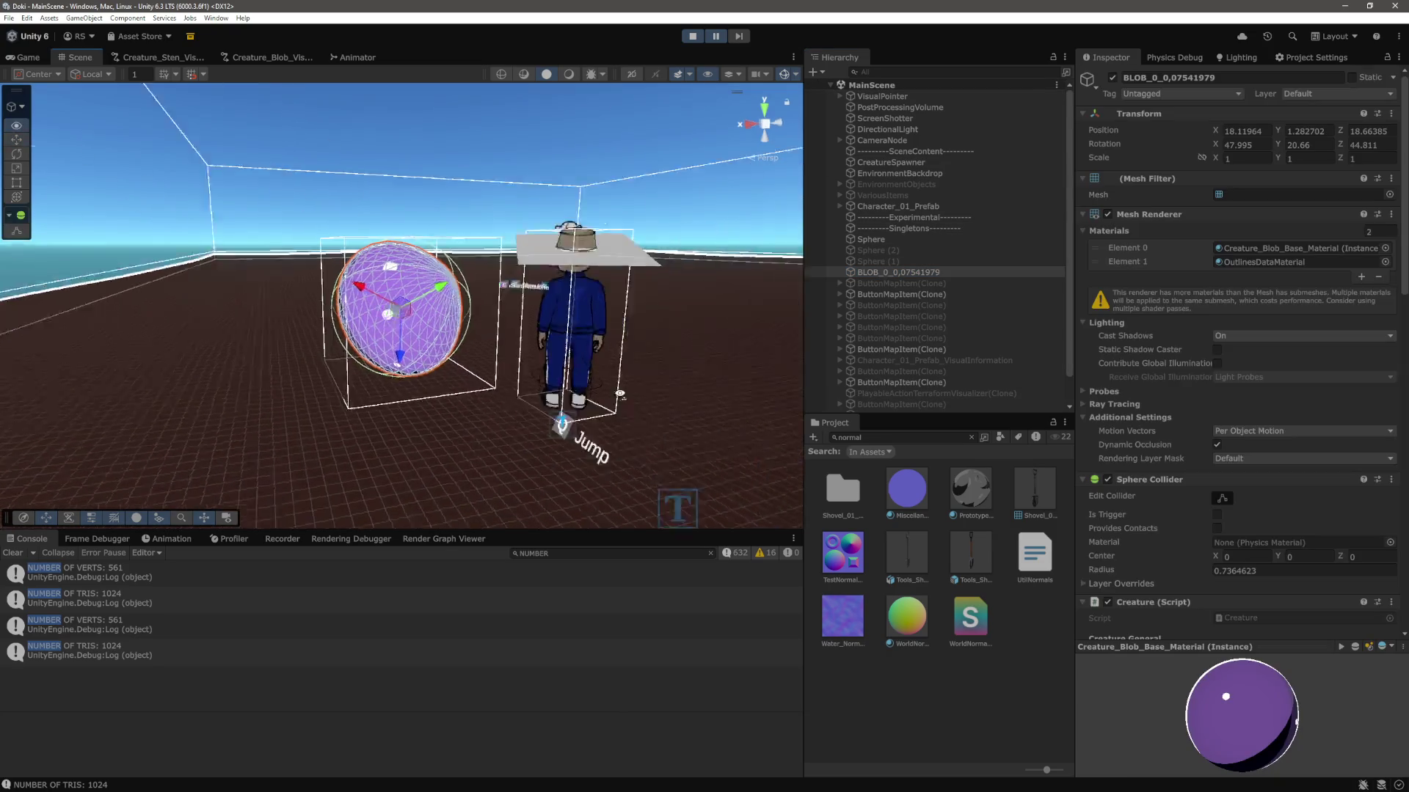
mouse_move(556, 400)
mouse_down()
mouse_move(590, 366)
mouse_move(490, 397)
mouse_up()
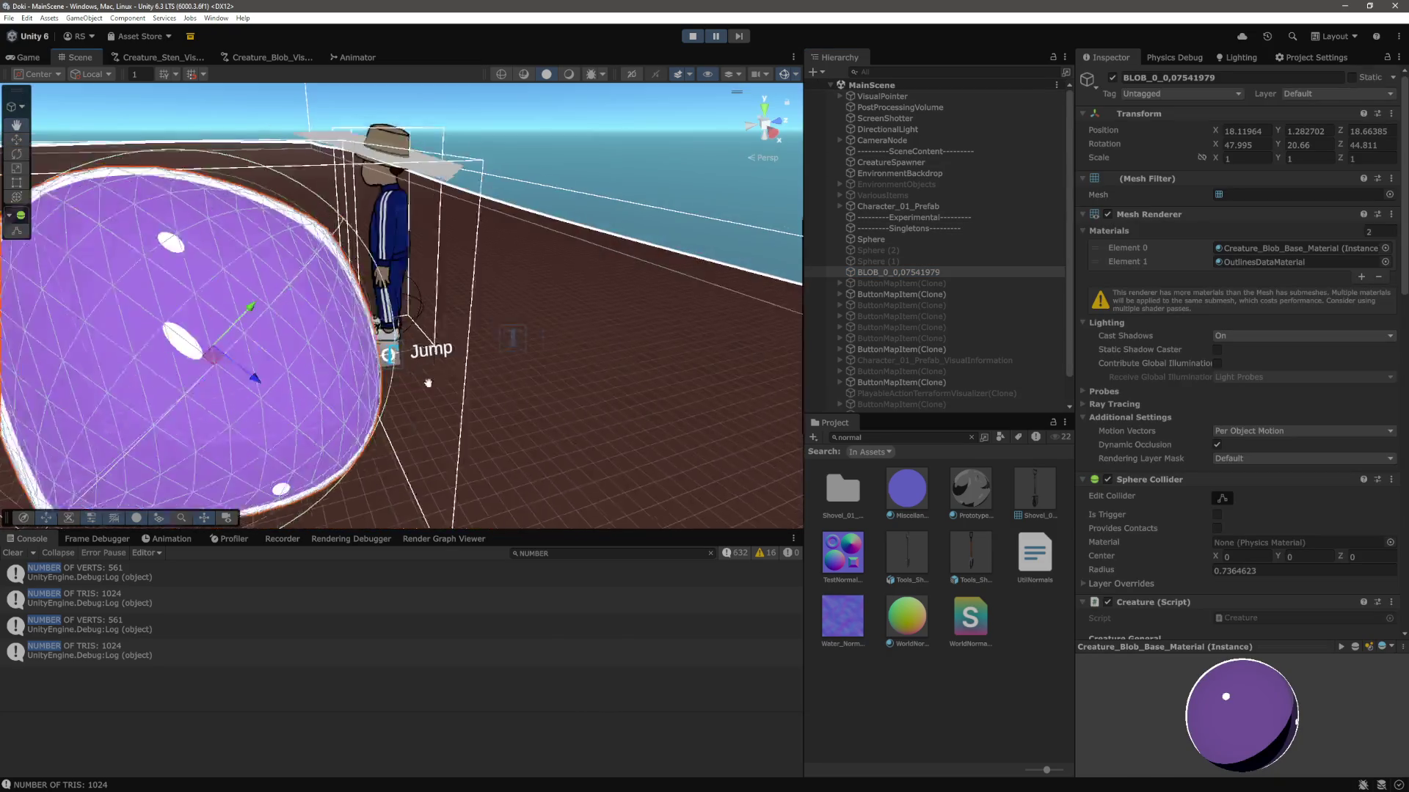
drag(342, 409, 639, 275)
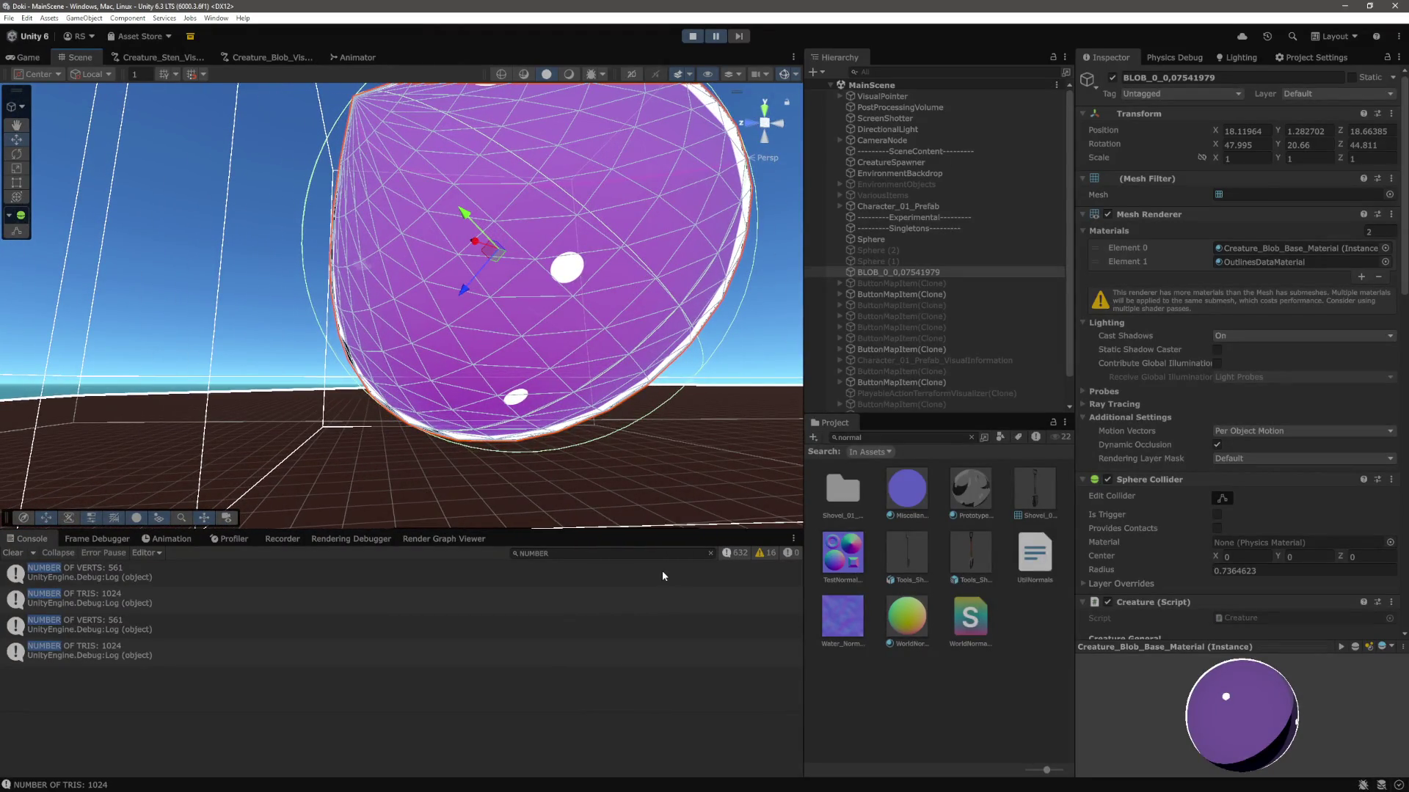
Clear the Console, stop play mode, and remove the NUMBER search filter.
click(17, 553)
click(692, 36)
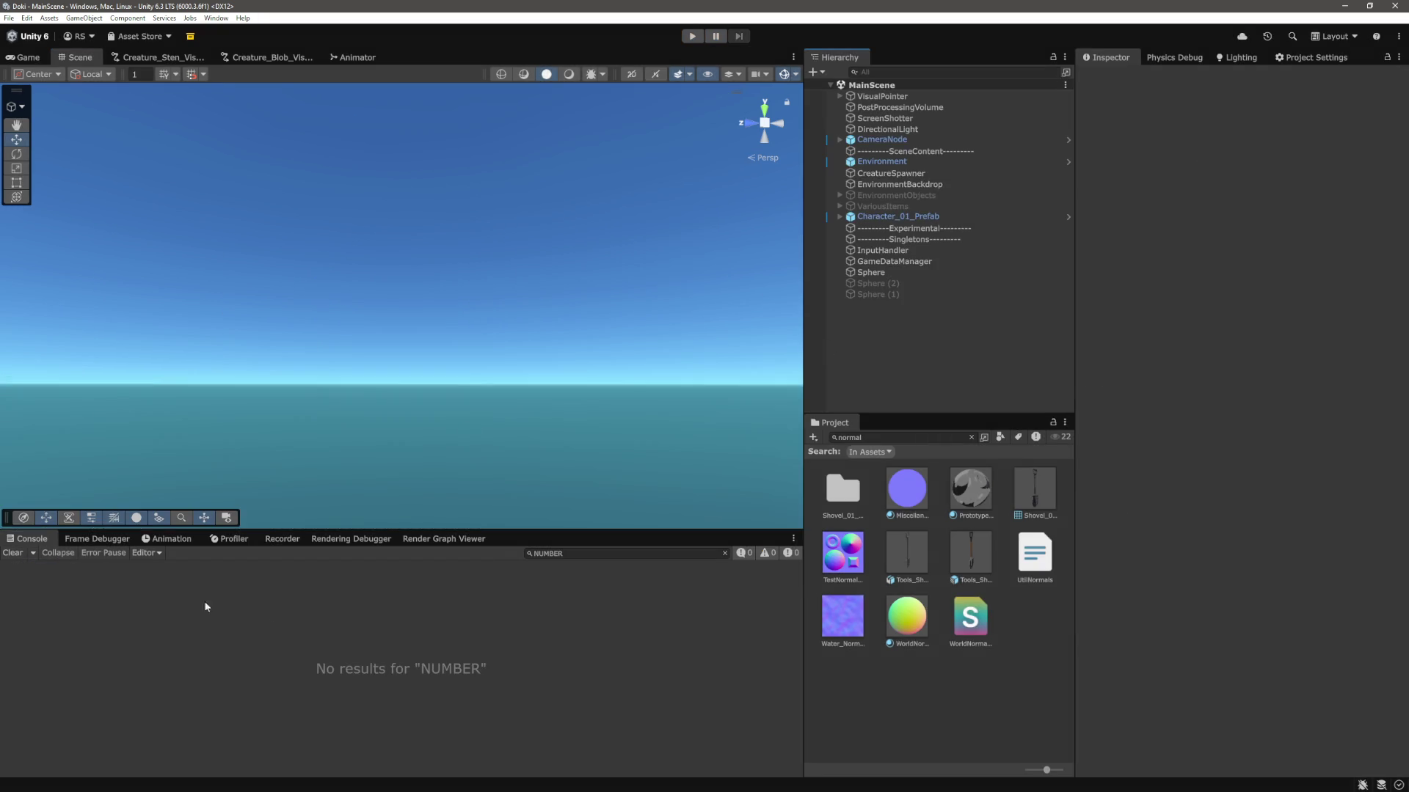
click(724, 553)
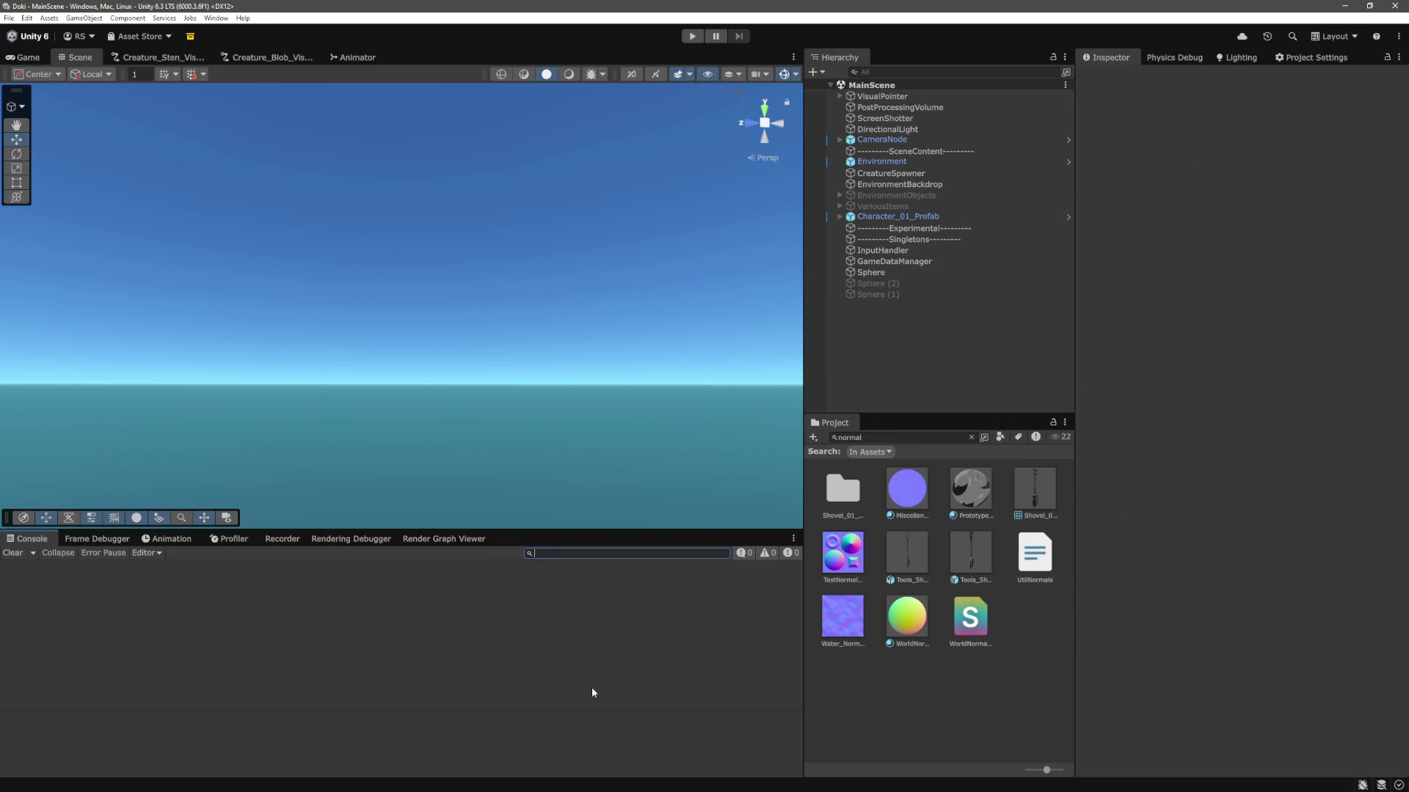